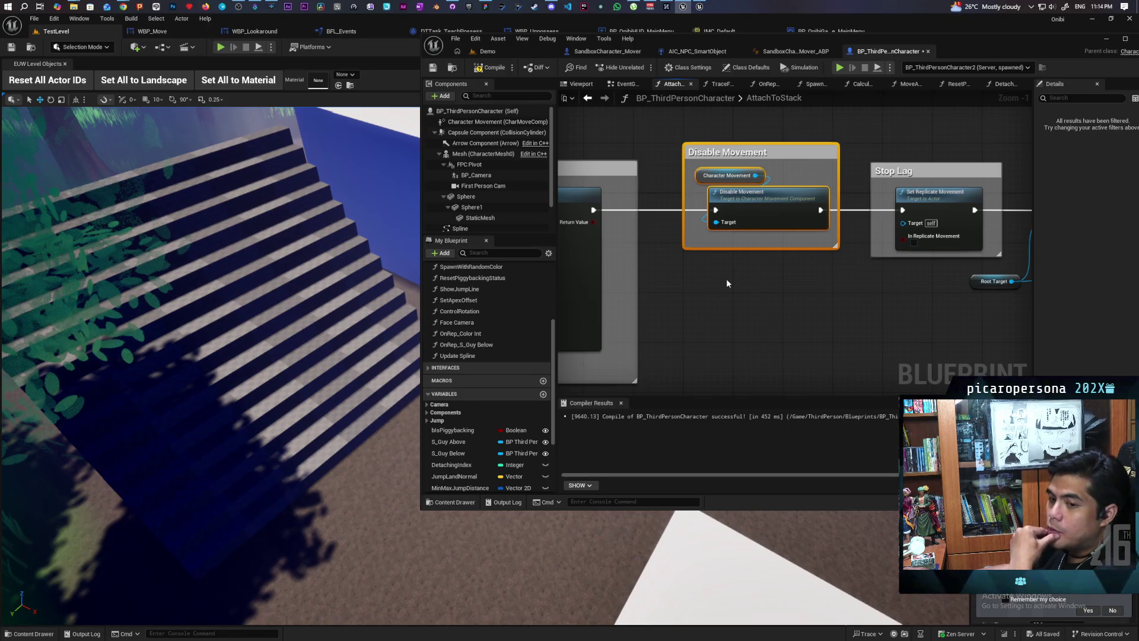
Glance at the Demo level, then view the graph's Ignore Input for Local Controlled Pawn comment.
click(488, 51)
click(863, 52)
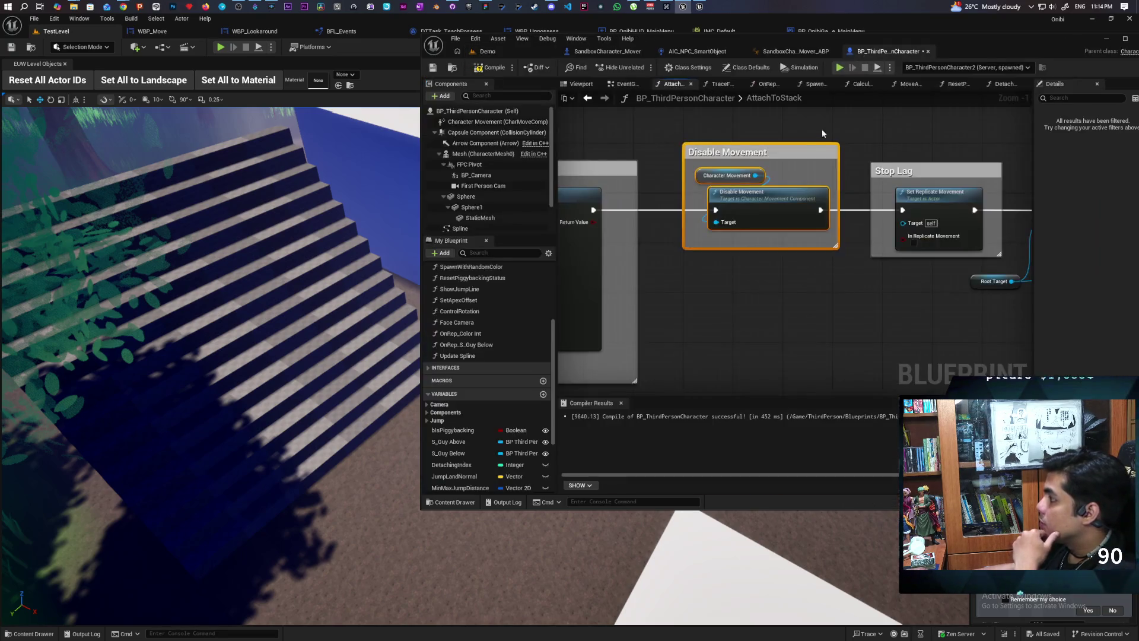
scroll(882, 248, down, 3)
scroll(700, 300, up, 2)
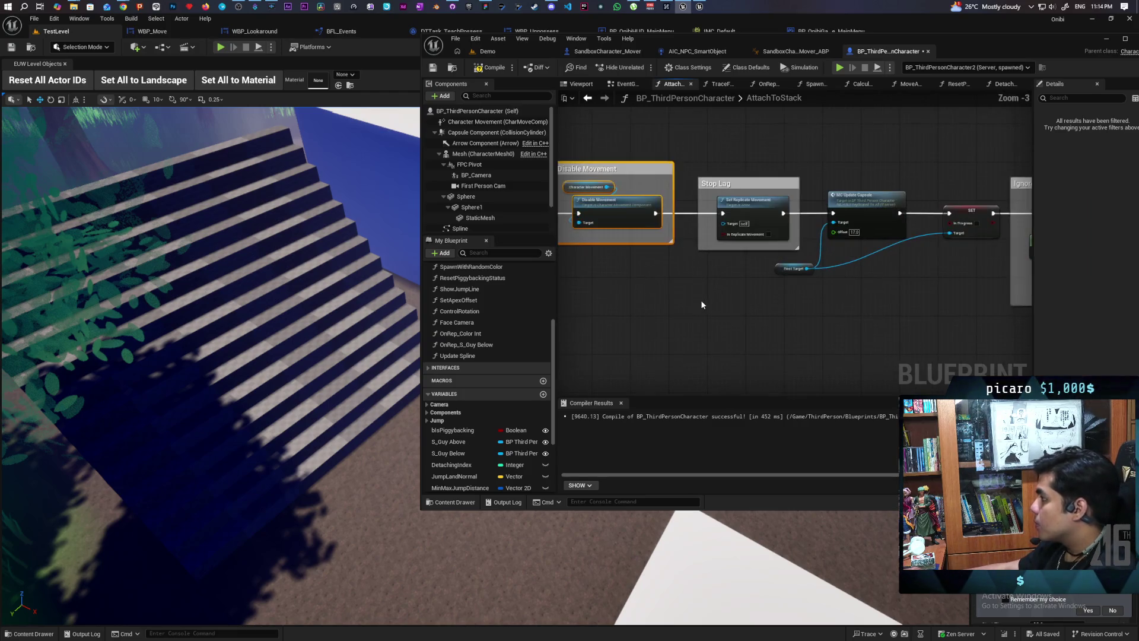
drag(697, 300, 567, 344)
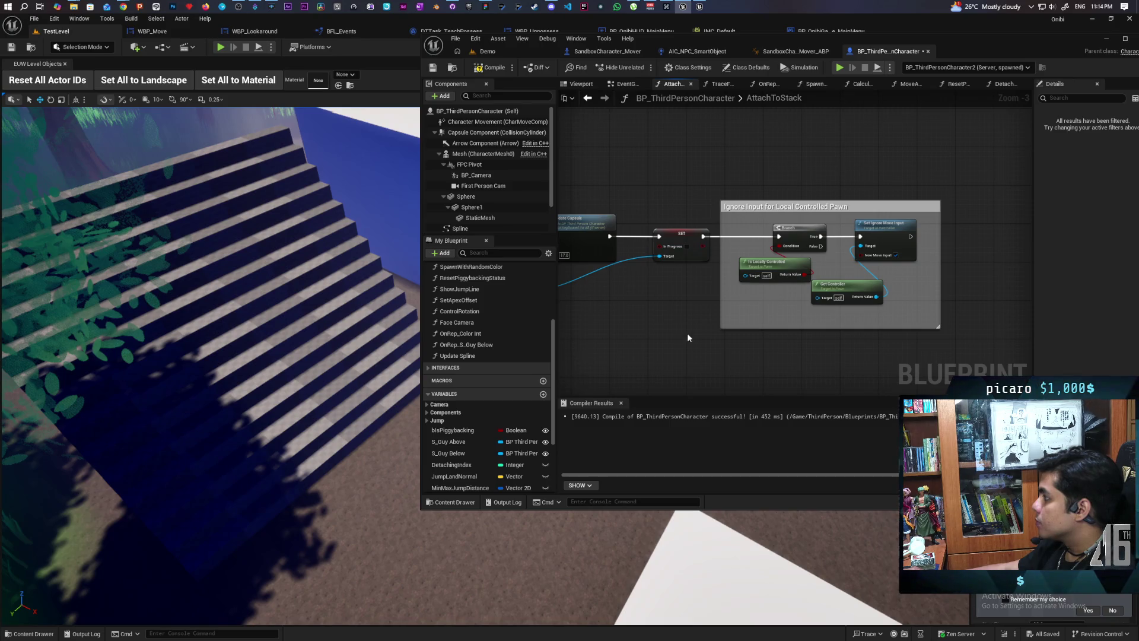
scroll(797, 306, up, 3)
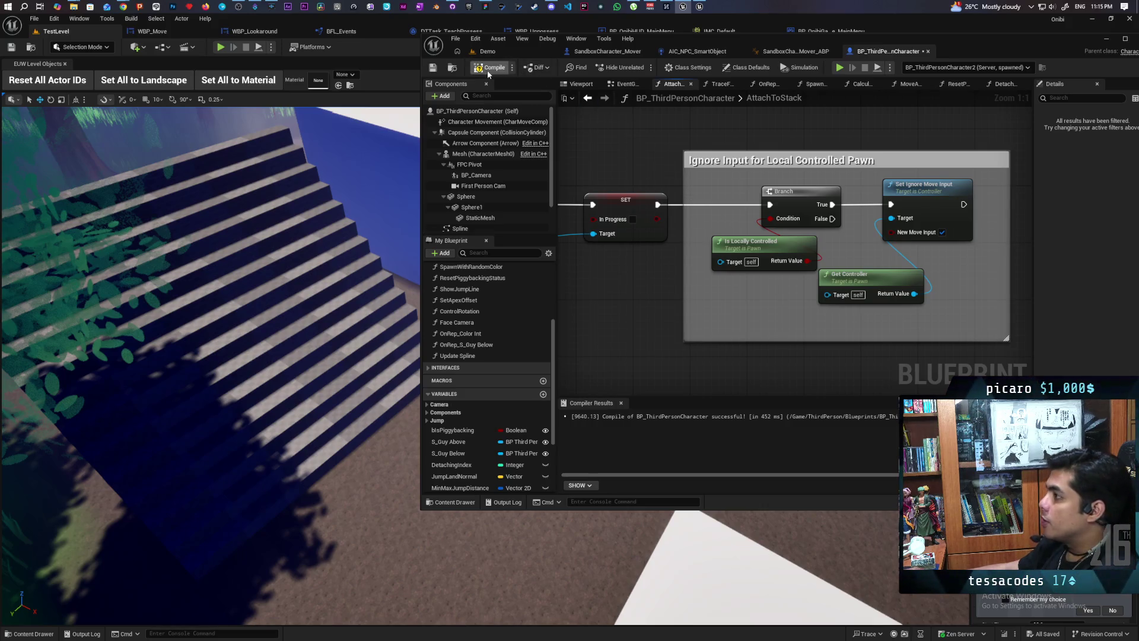
Run a two-client Demo level play test, walking and jumping Client 2's character, then stop it.
click(522, 53)
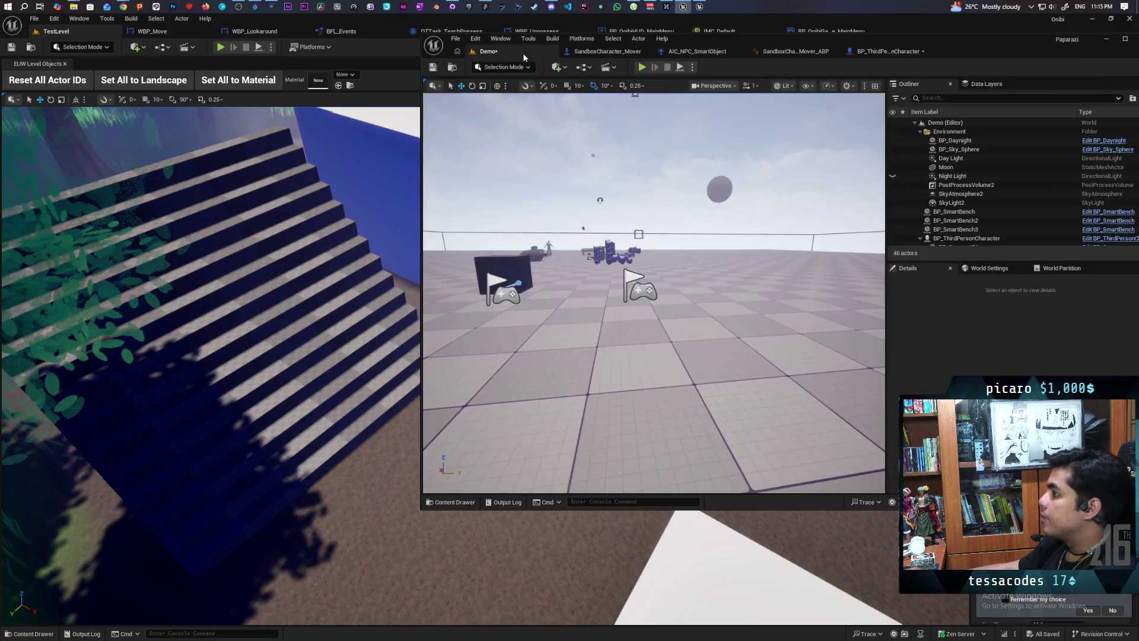
click(642, 67)
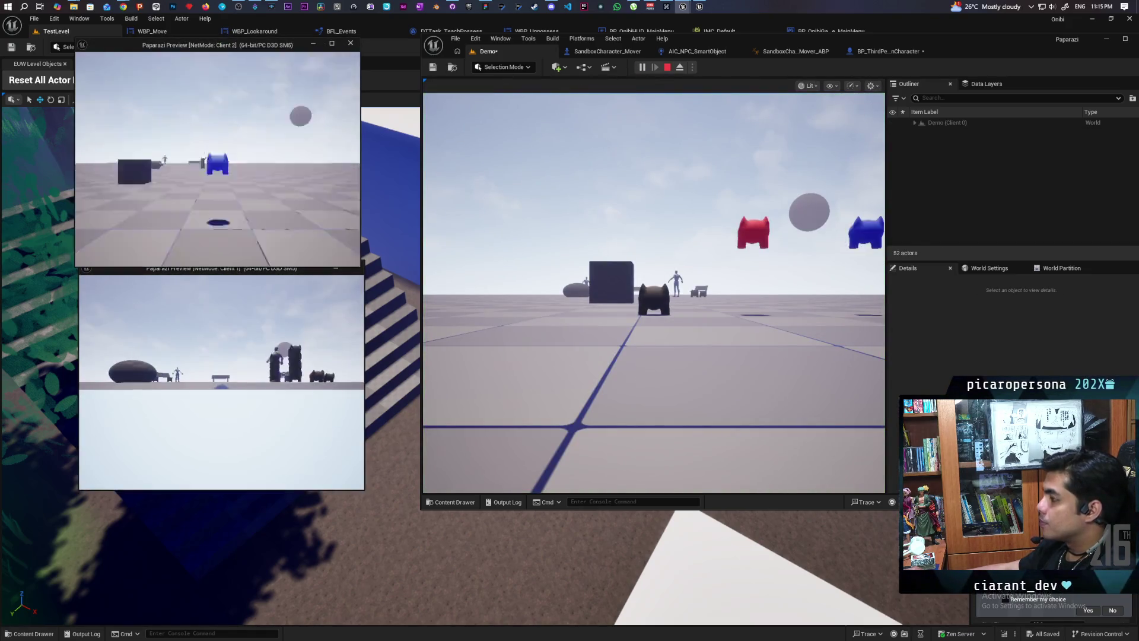
click(178, 162)
key(w)
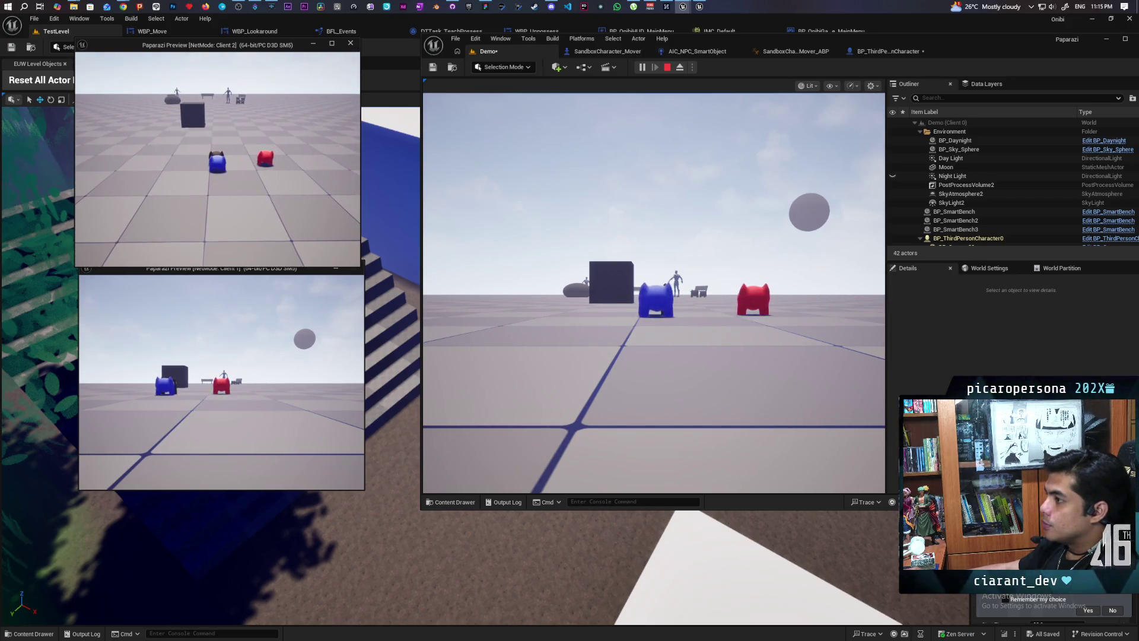
key(w)
key(space)
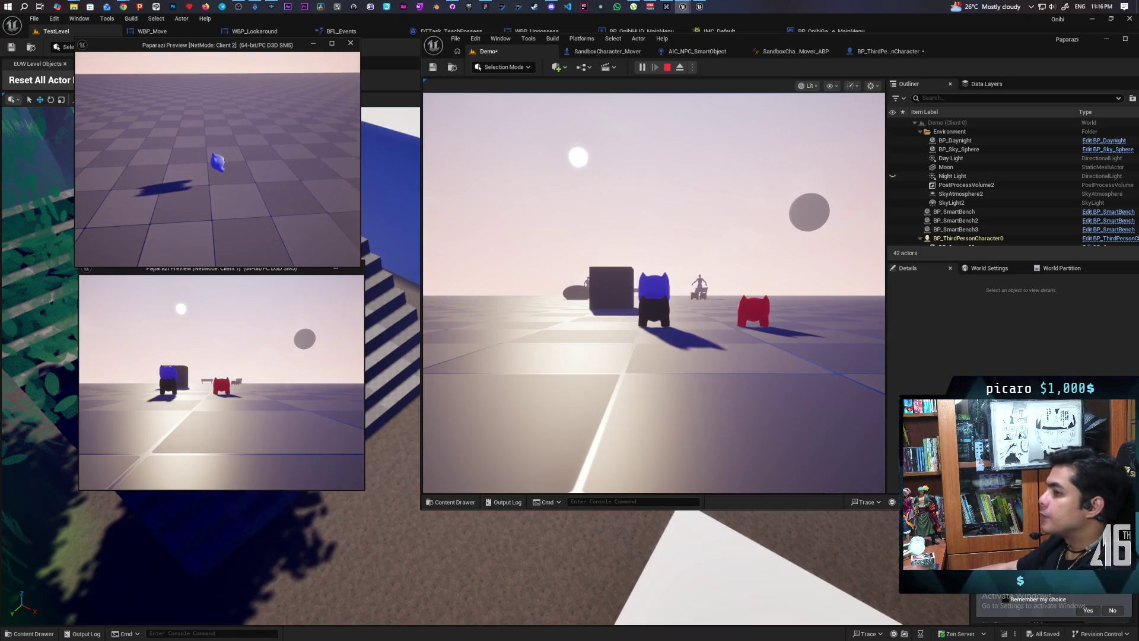
key(Escape)
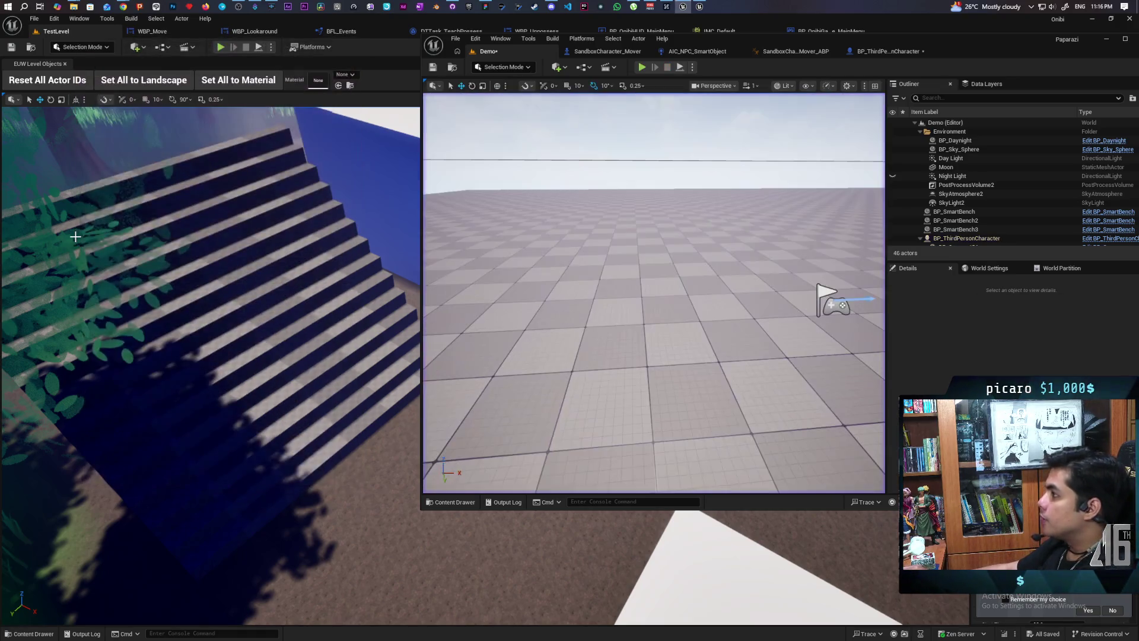
Bring up BP_ThirdPersonCharacter's EventGraph at the Movement Input section with IA_Move and Climbing.
click(886, 52)
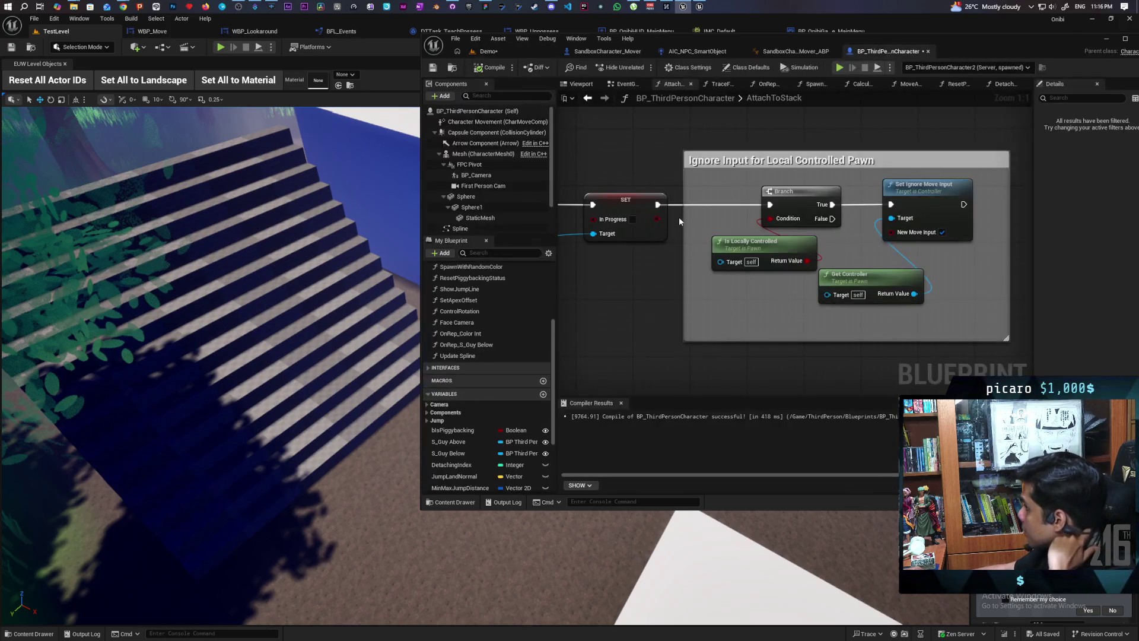
scroll(634, 293, down, 10)
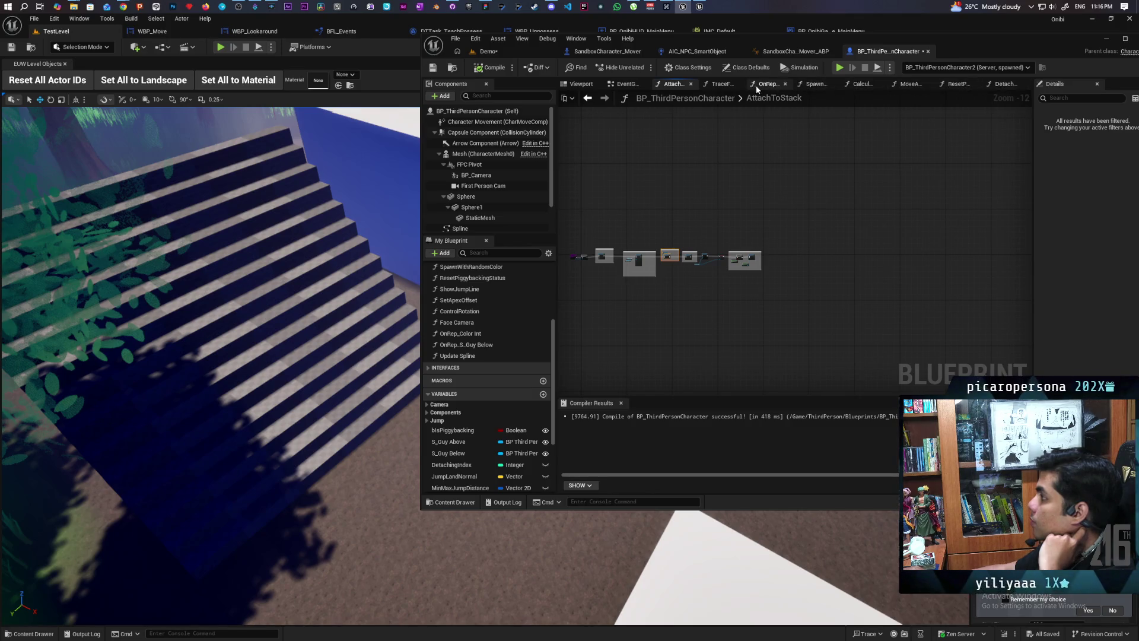
click(627, 88)
scroll(765, 221, down, 5)
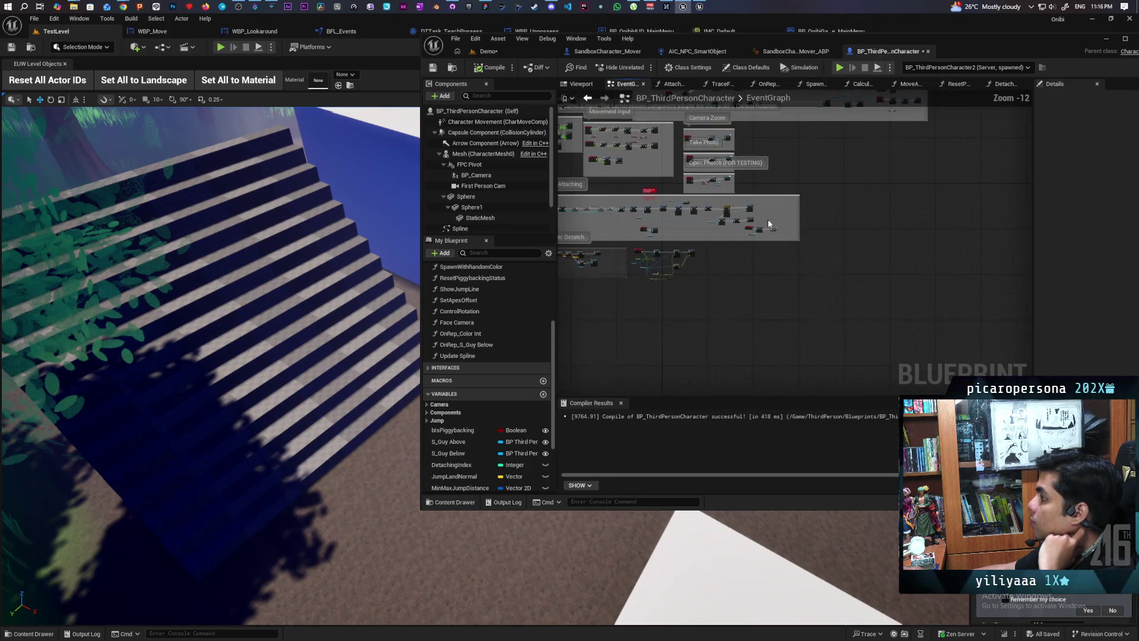
scroll(711, 293, up, 4)
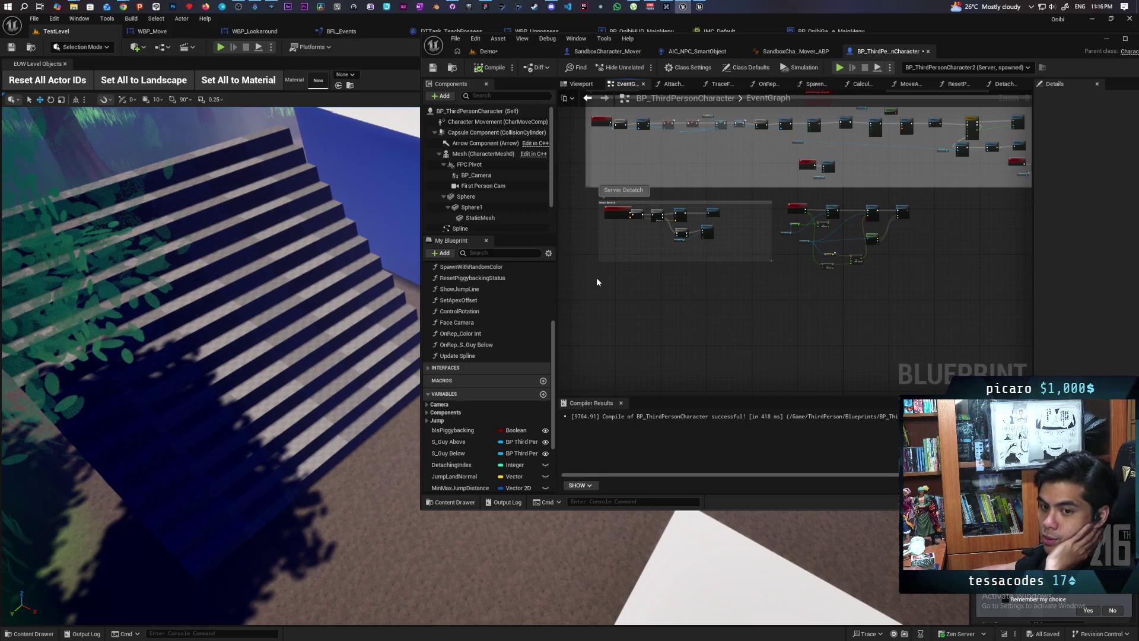
scroll(687, 252, up, 1)
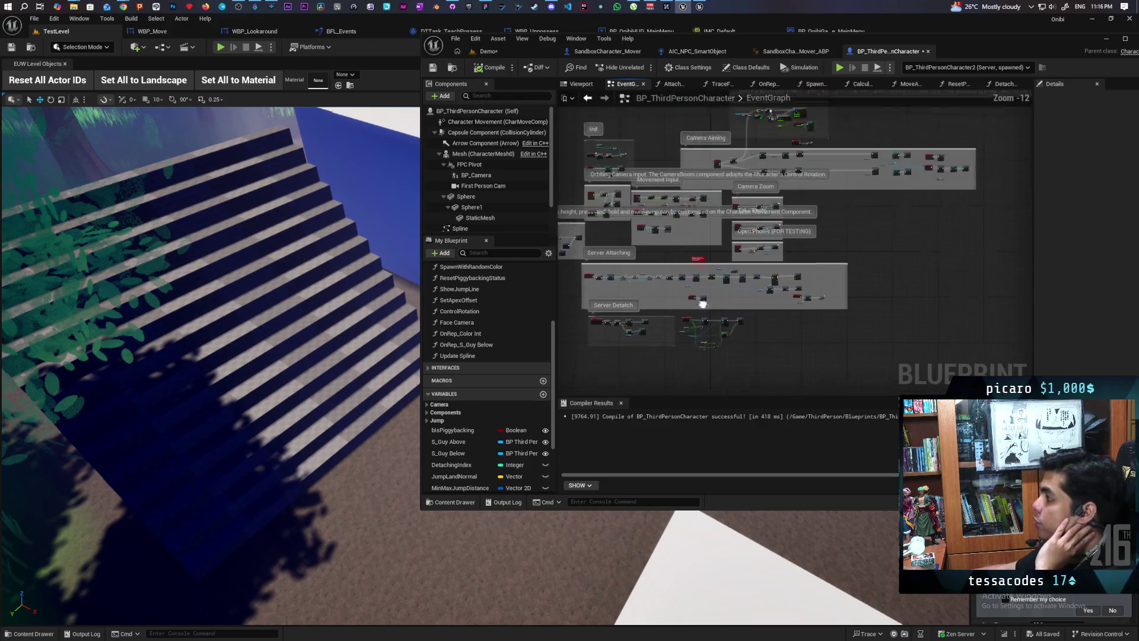
mouse_move(701, 290)
mouse_down()
mouse_move(799, 385)
mouse_move(831, 160)
mouse_move(779, 177)
mouse_move(697, 284)
mouse_move(771, 282)
mouse_move(735, 229)
mouse_move(598, 267)
mouse_up()
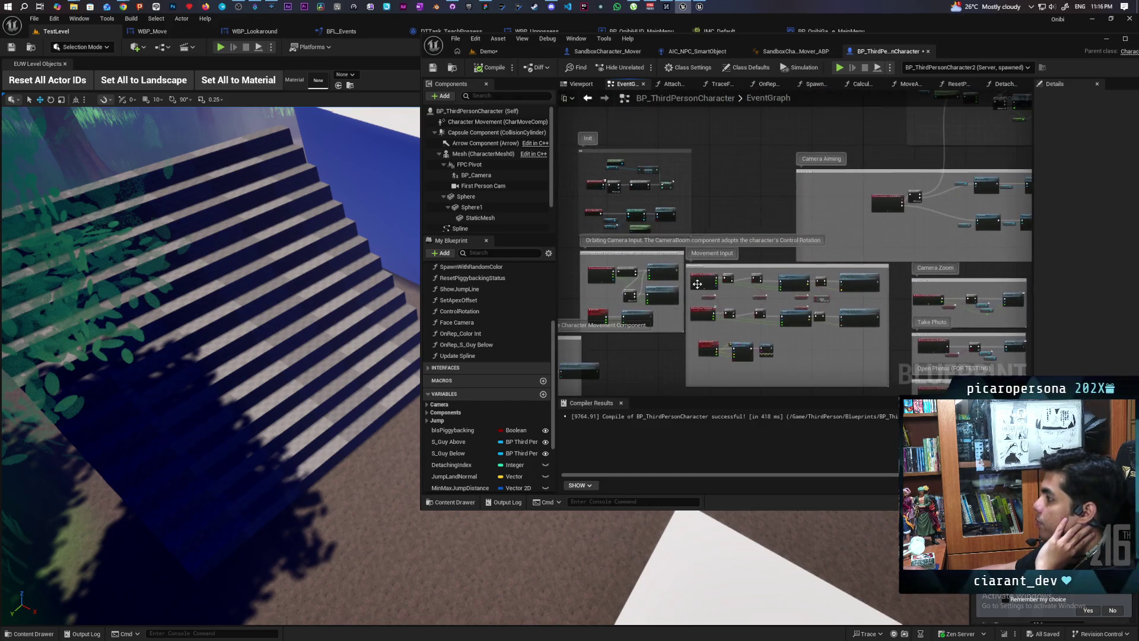
scroll(697, 284, up, 4)
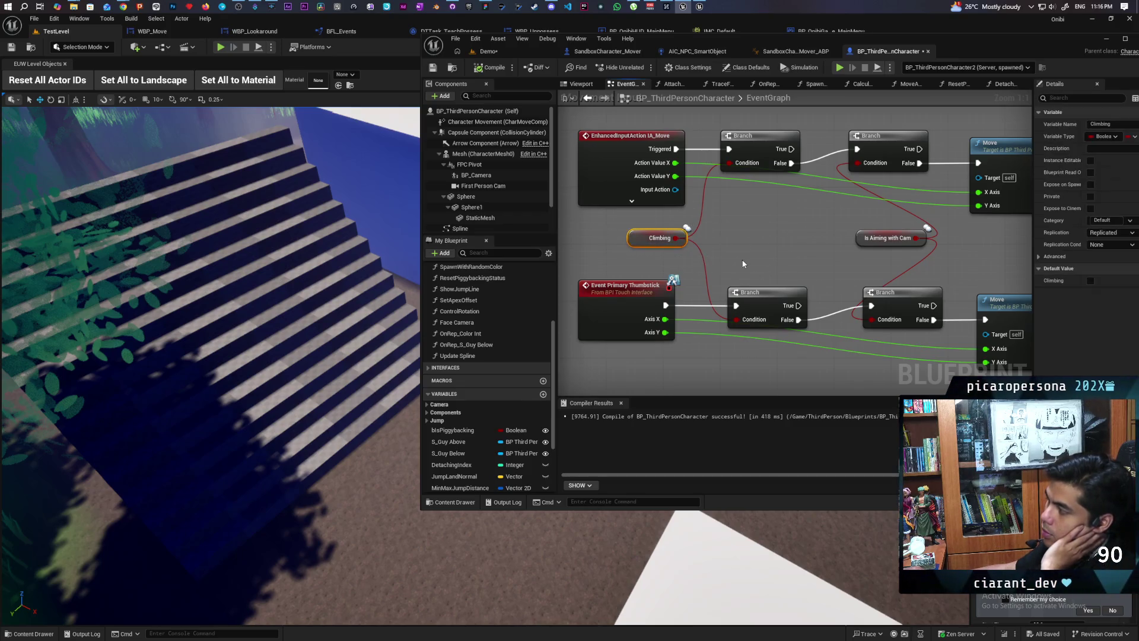
mouse_move(740, 262)
mouse_down()
mouse_move(681, 313)
mouse_move(721, 285)
mouse_up()
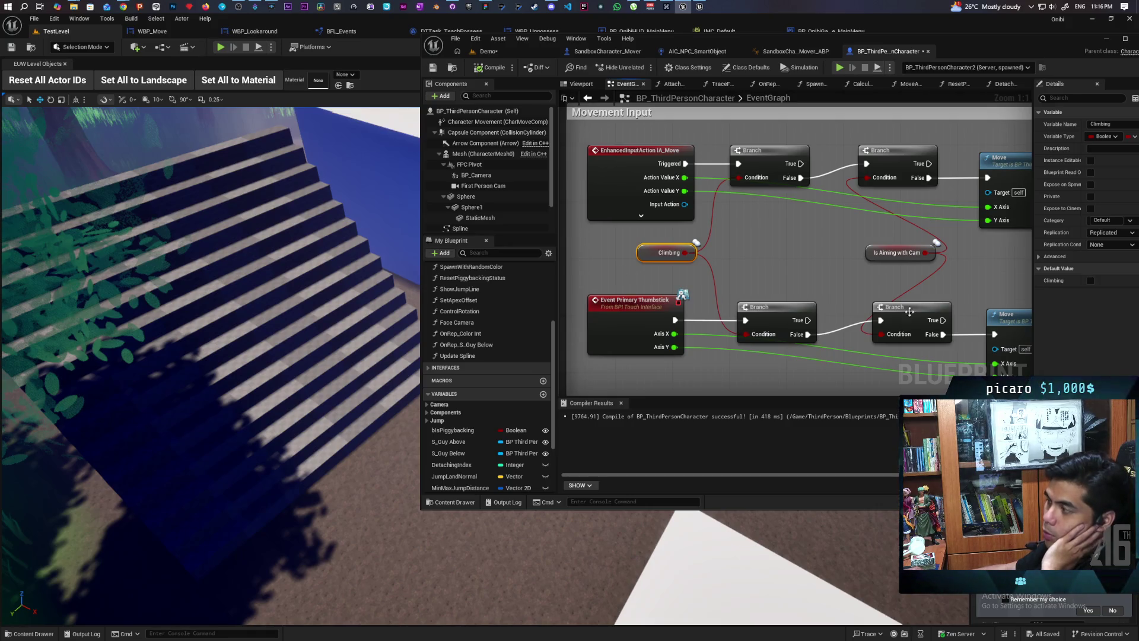
click(634, 250)
click(663, 256)
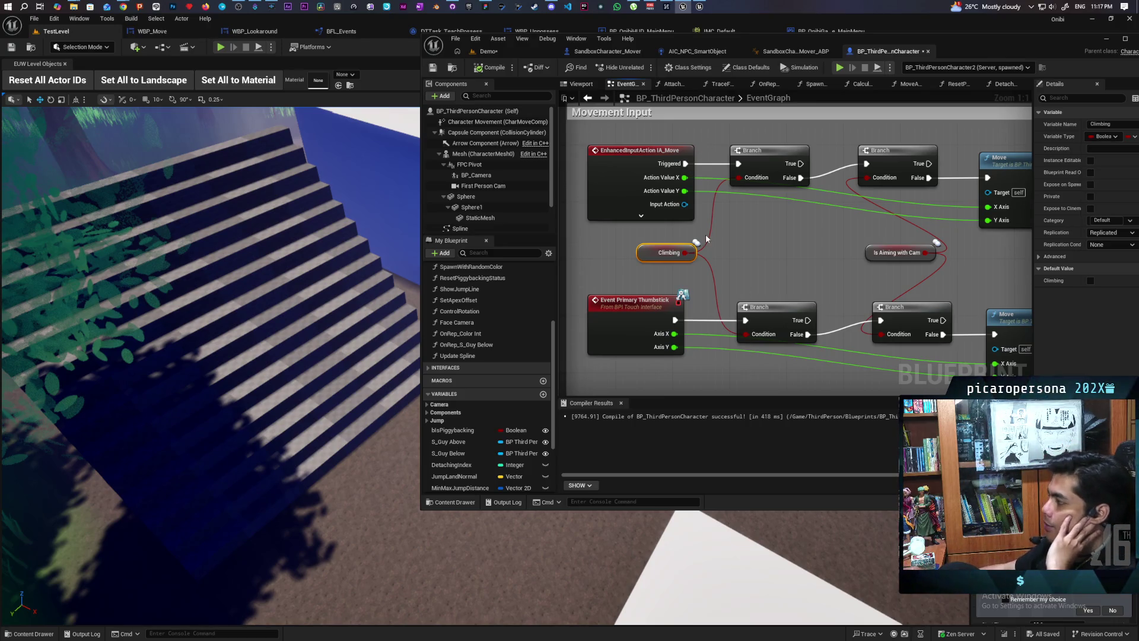
scroll(706, 240, down, 4)
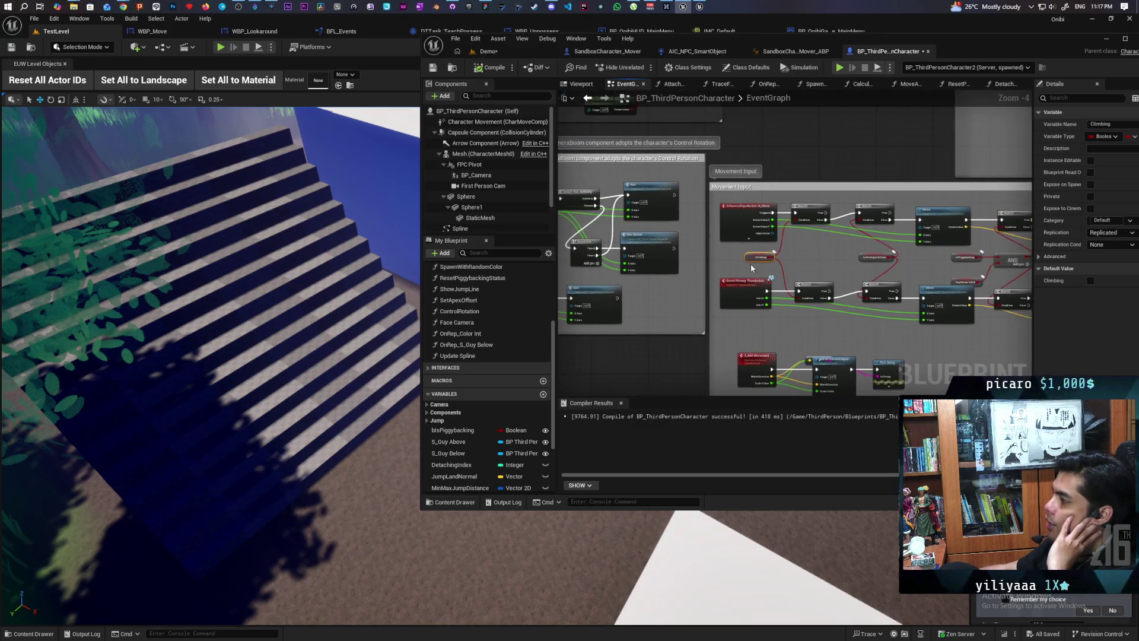
mouse_move(752, 269)
mouse_down()
mouse_move(697, 292)
mouse_move(837, 317)
mouse_up()
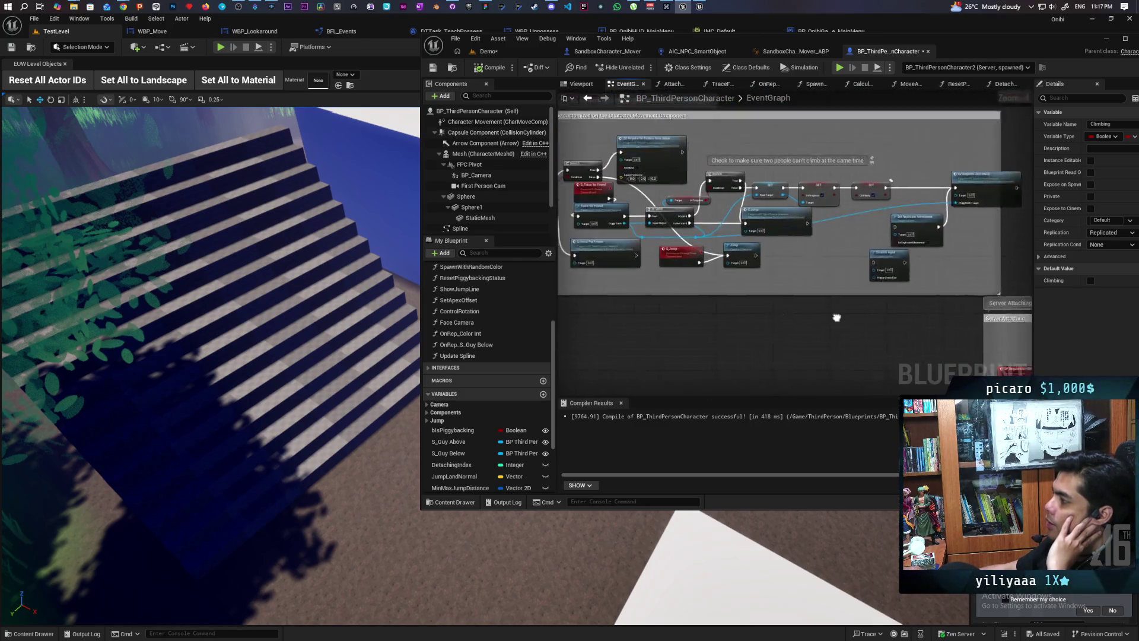
scroll(859, 302, up, 3)
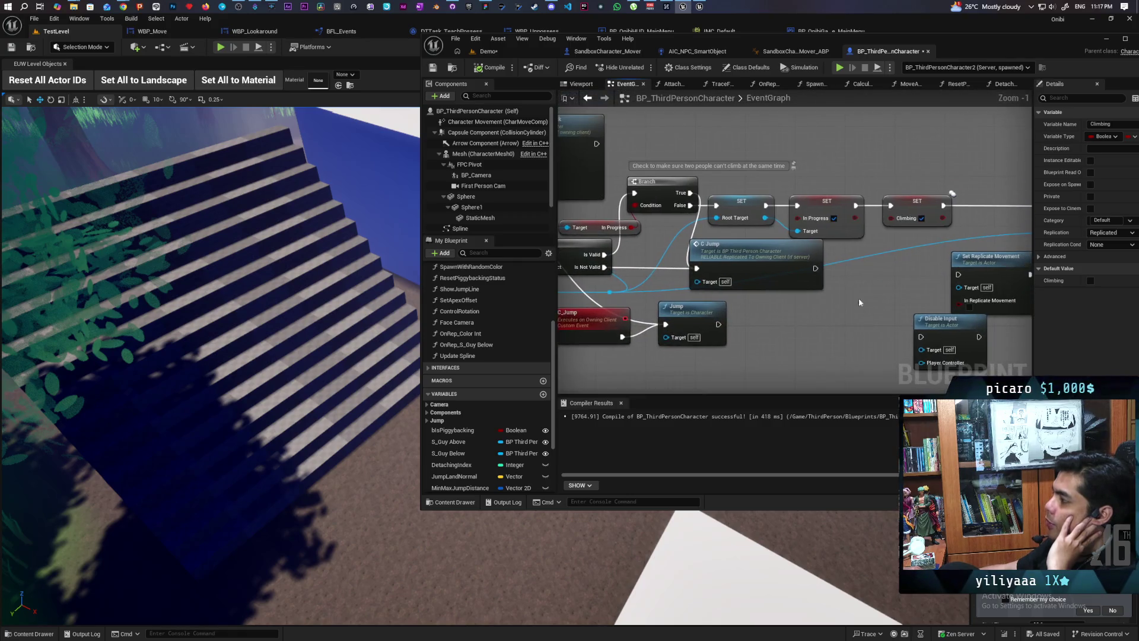
mouse_move(623, 306)
mouse_down()
mouse_move(682, 305)
mouse_move(652, 305)
mouse_up()
mouse_move(581, 305)
mouse_down()
mouse_move(641, 306)
mouse_move(625, 306)
mouse_up()
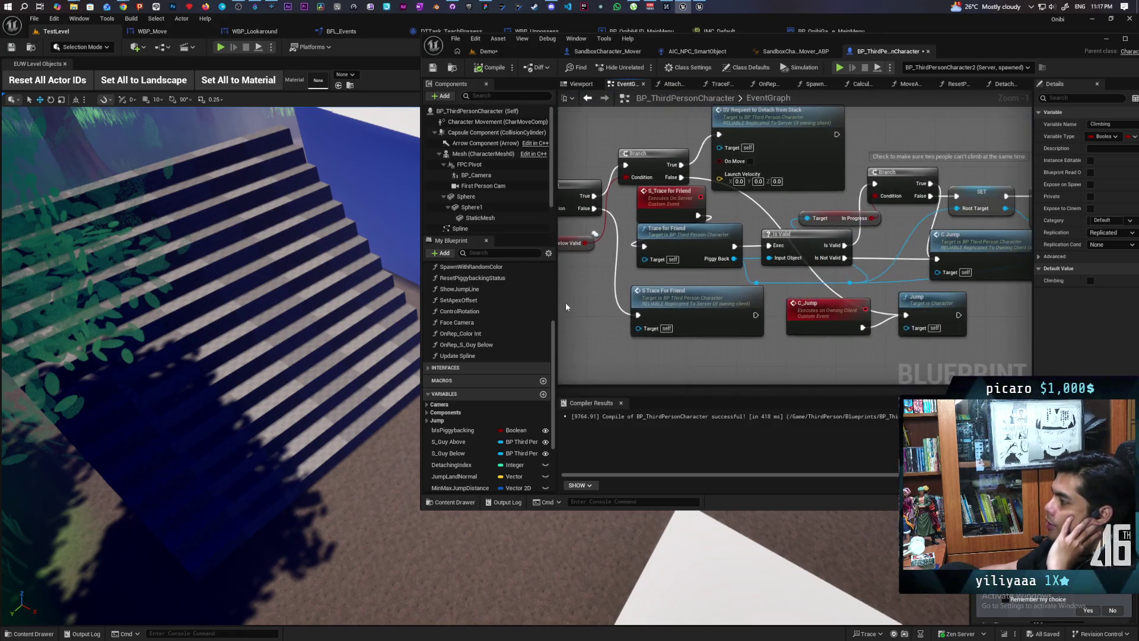
drag(792, 321, 772, 317)
drag(951, 184, 746, 237)
click(746, 237)
drag(841, 311, 701, 318)
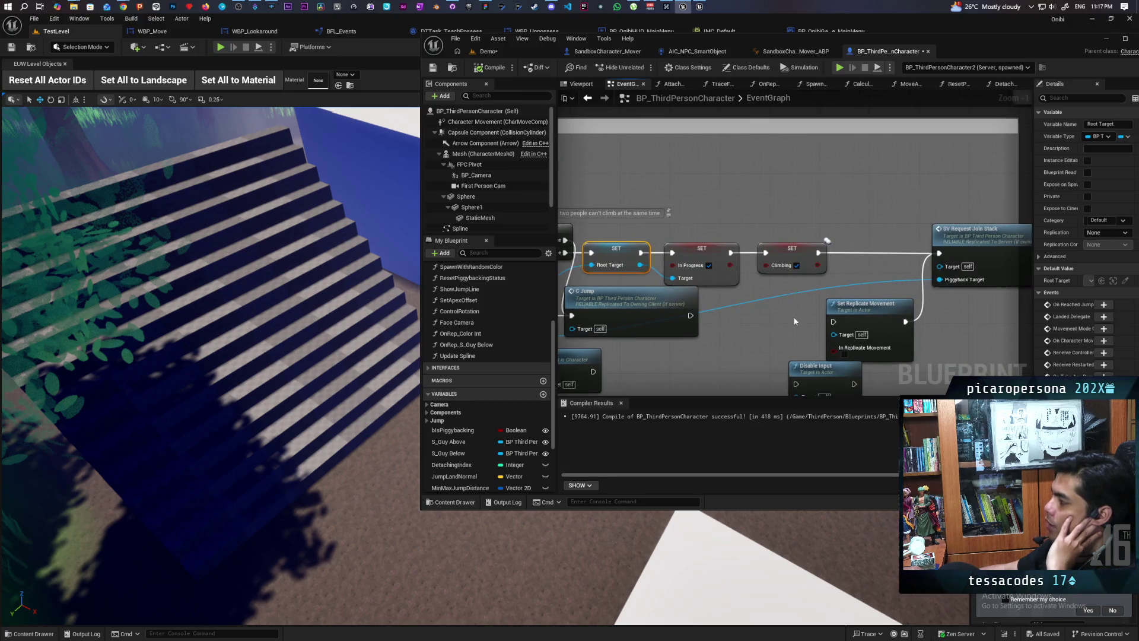
drag(795, 321, 747, 298)
drag(707, 255, 825, 266)
click(785, 261)
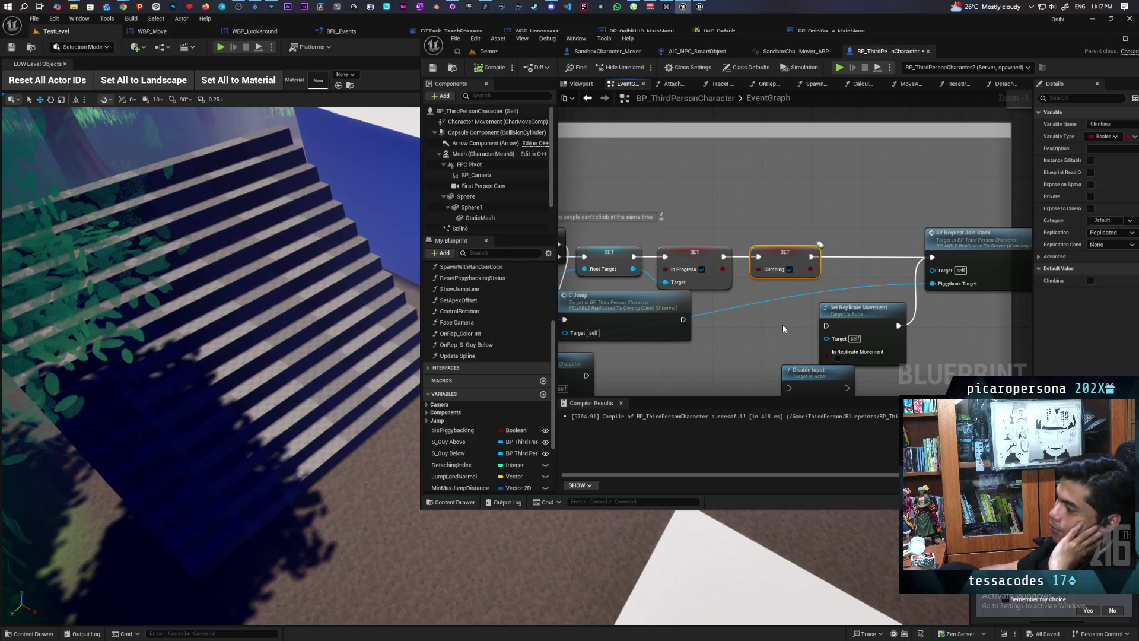
click(782, 325)
drag(782, 325, 941, 327)
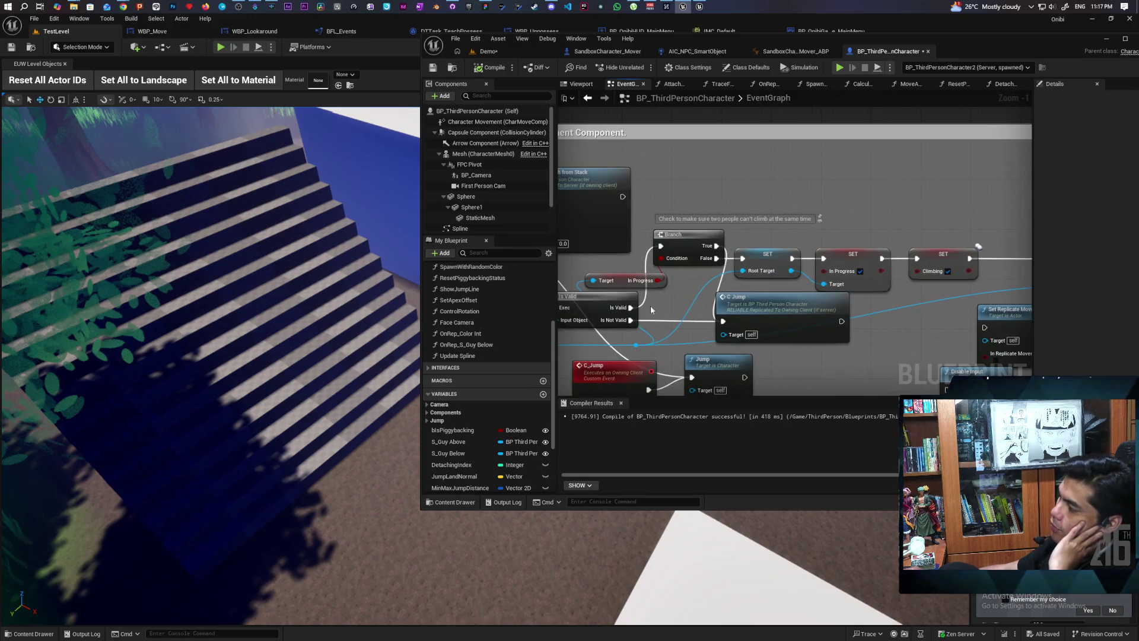
drag(650, 310, 537, 310)
click(821, 264)
scroll(858, 202, down, 4)
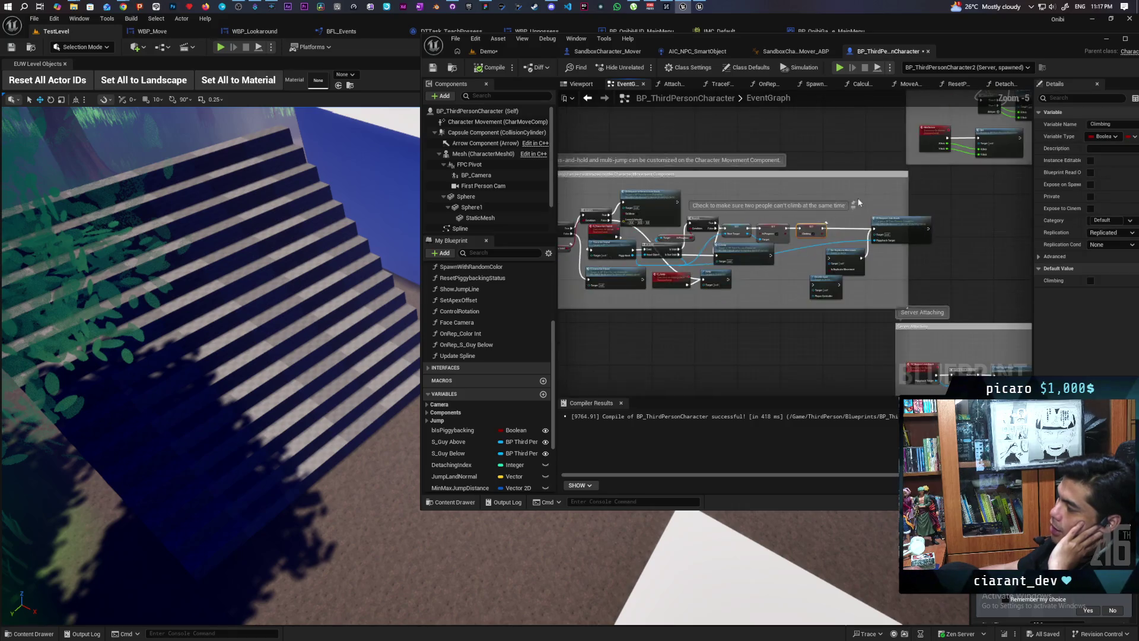
mouse_move(859, 202)
mouse_down()
mouse_move(825, 184)
mouse_move(783, 250)
mouse_move(748, 226)
mouse_move(734, 238)
mouse_move(751, 218)
mouse_up()
scroll(818, 228, up, 5)
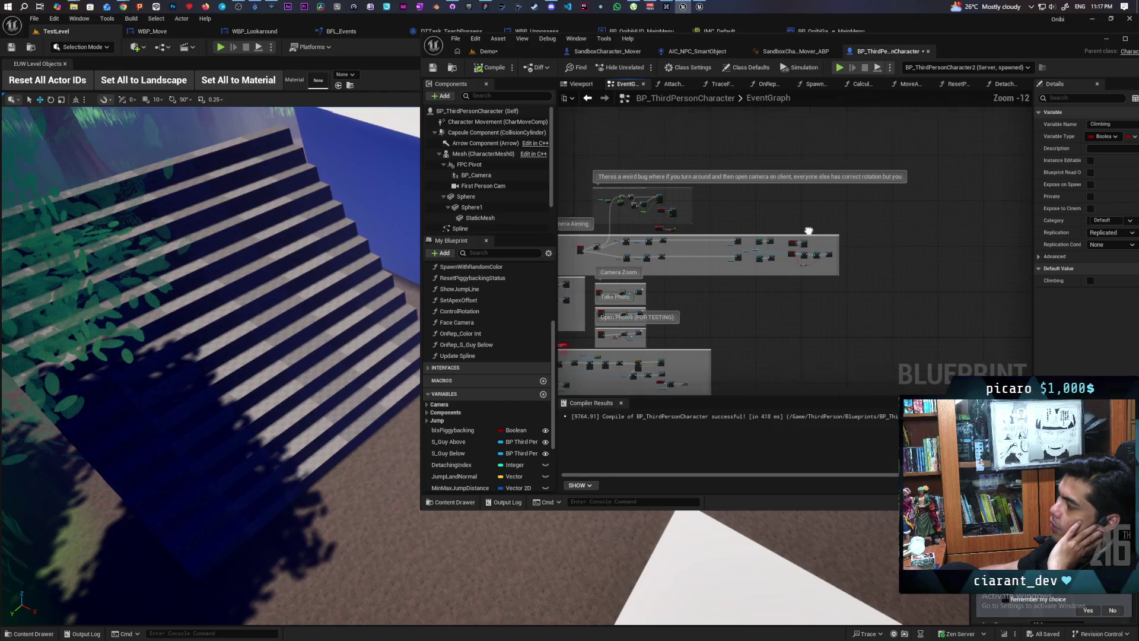
scroll(802, 245, up, 6)
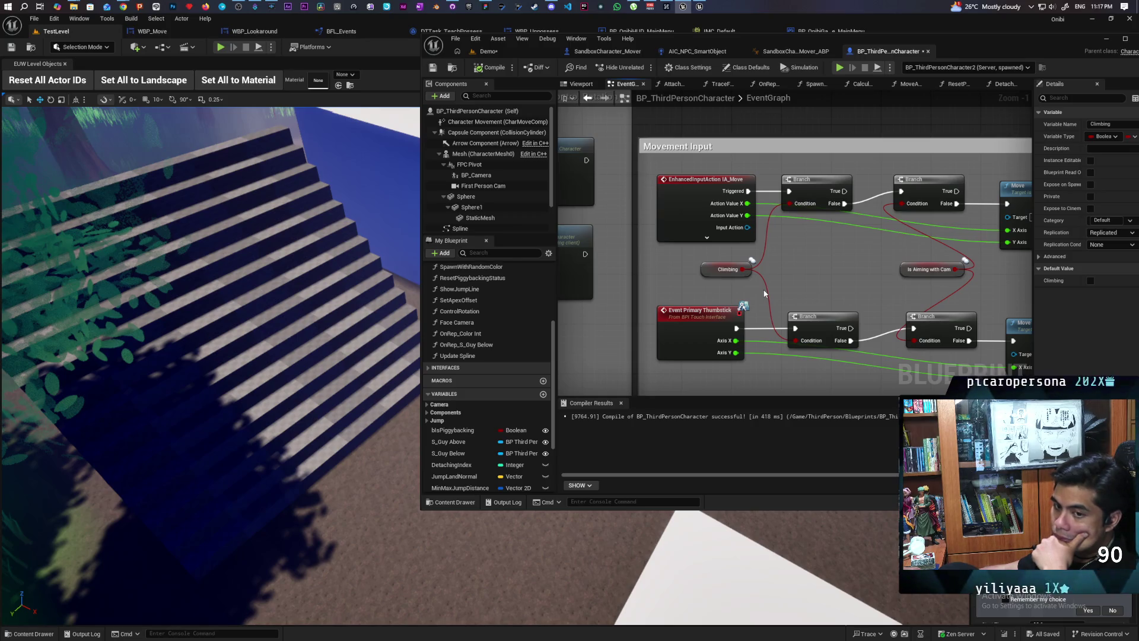
scroll(699, 288, down, 5)
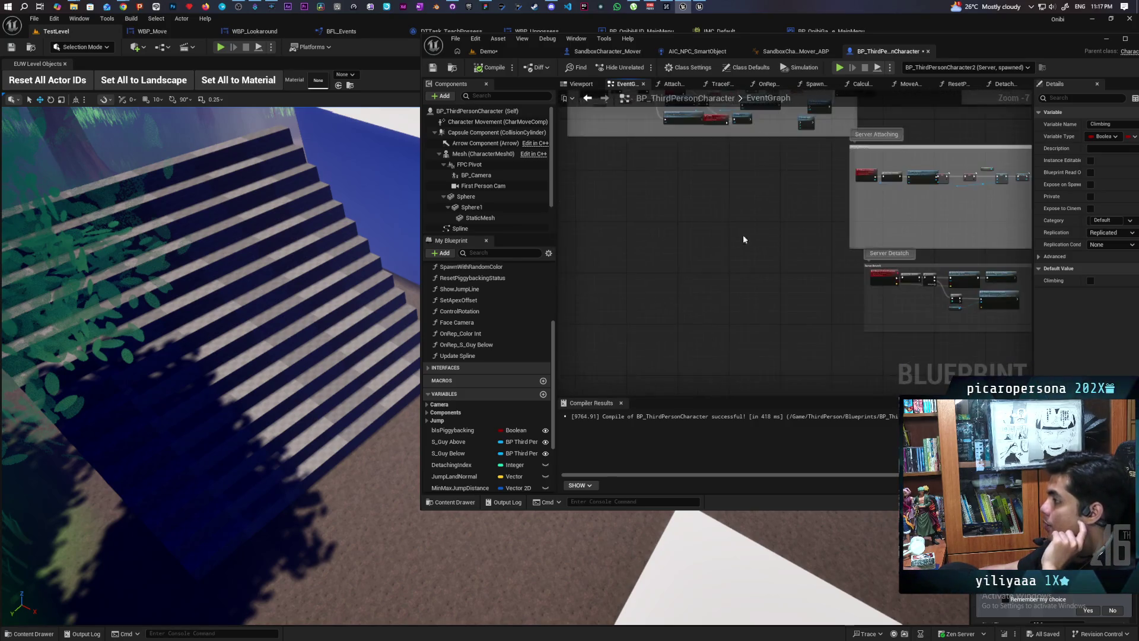
scroll(722, 261, up, 6)
scroll(695, 325, down, 2)
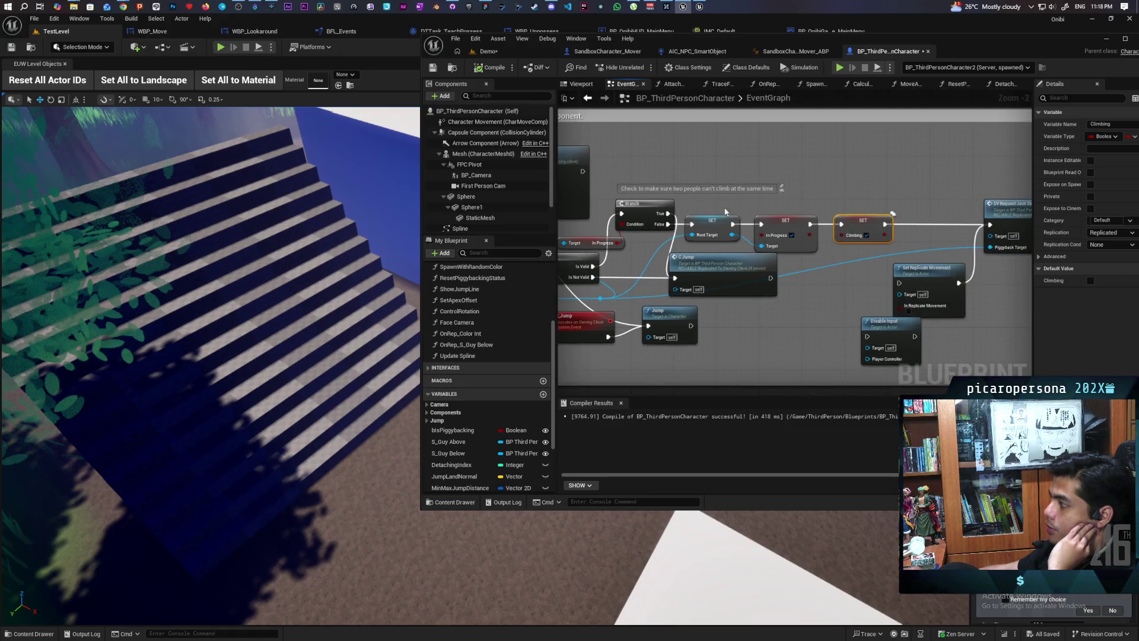
Select the jump input nodes and delete the stray Climbing getter.
drag(725, 212, 893, 244)
scroll(706, 299, down, 3)
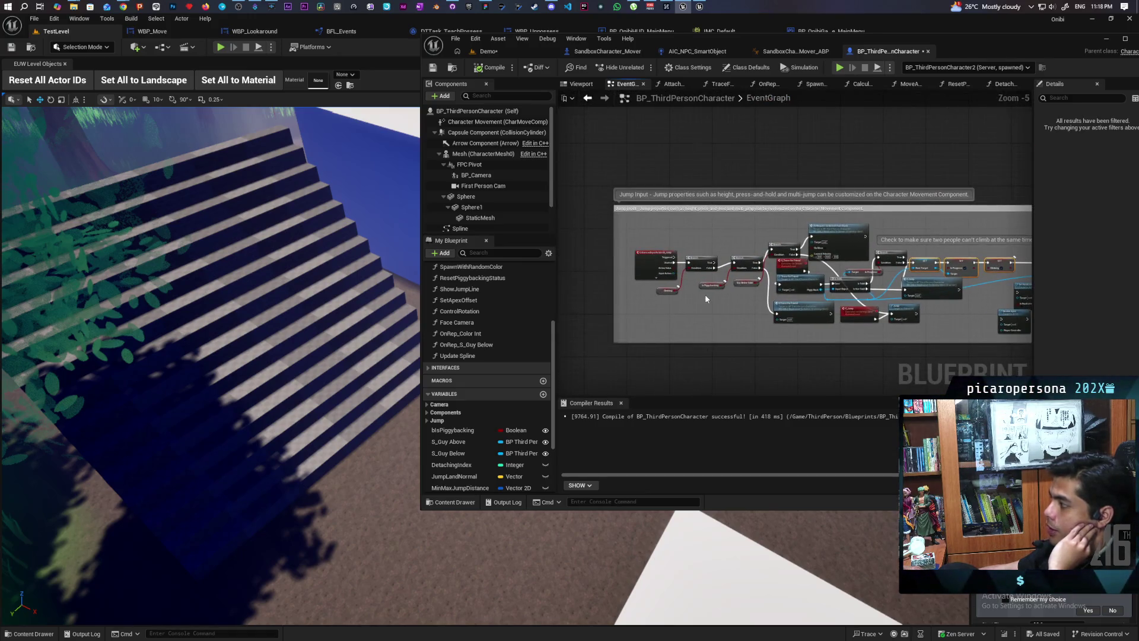
scroll(693, 283, up, 2)
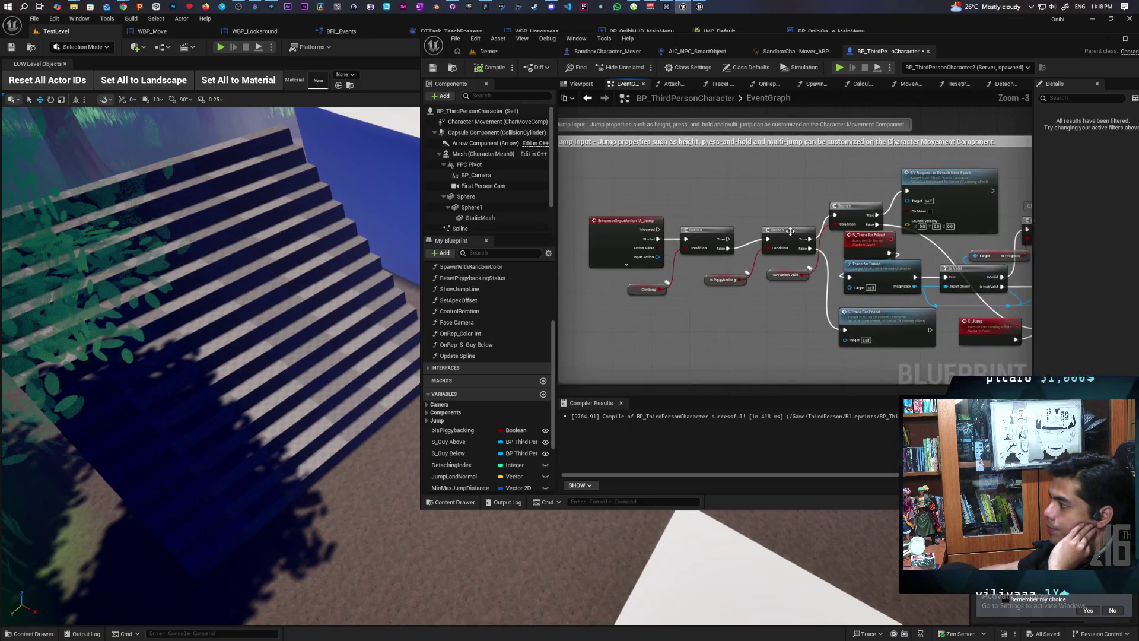
drag(783, 207, 655, 311)
scroll(636, 312, up, 2)
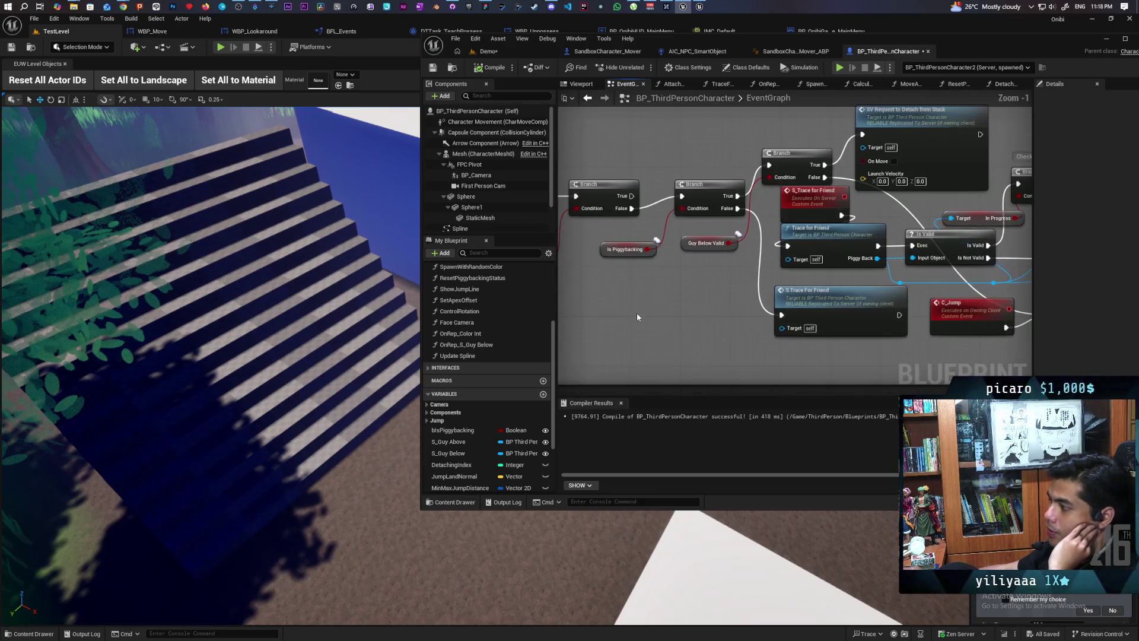
scroll(506, 450, down, 4)
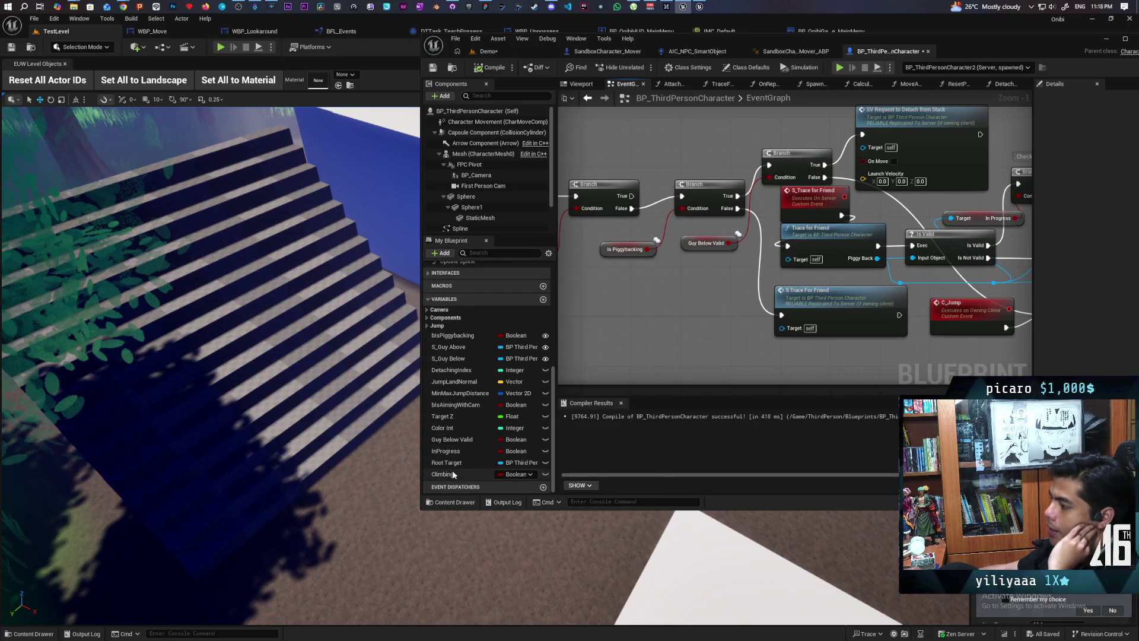
mouse_move(454, 474)
mouse_down()
mouse_move(677, 373)
mouse_move(723, 312)
mouse_up()
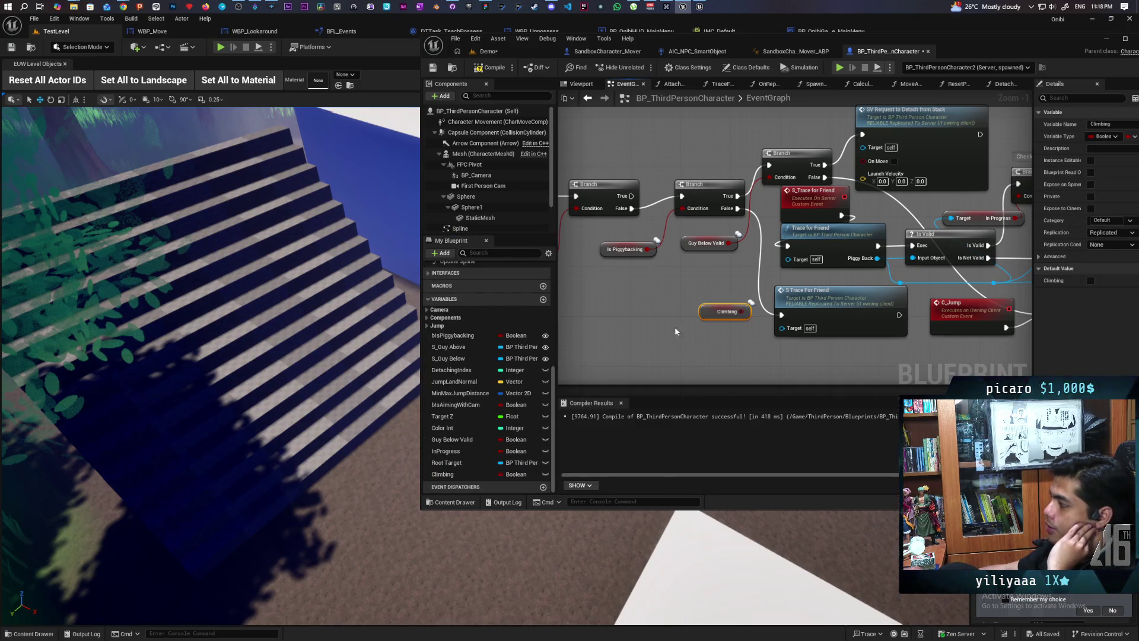
key(Delete)
Add a SET Climbing node and place it beside S Trace For Friend.
drag(454, 474, 715, 292)
click(742, 317)
drag(771, 314, 721, 314)
drag(696, 361, 753, 360)
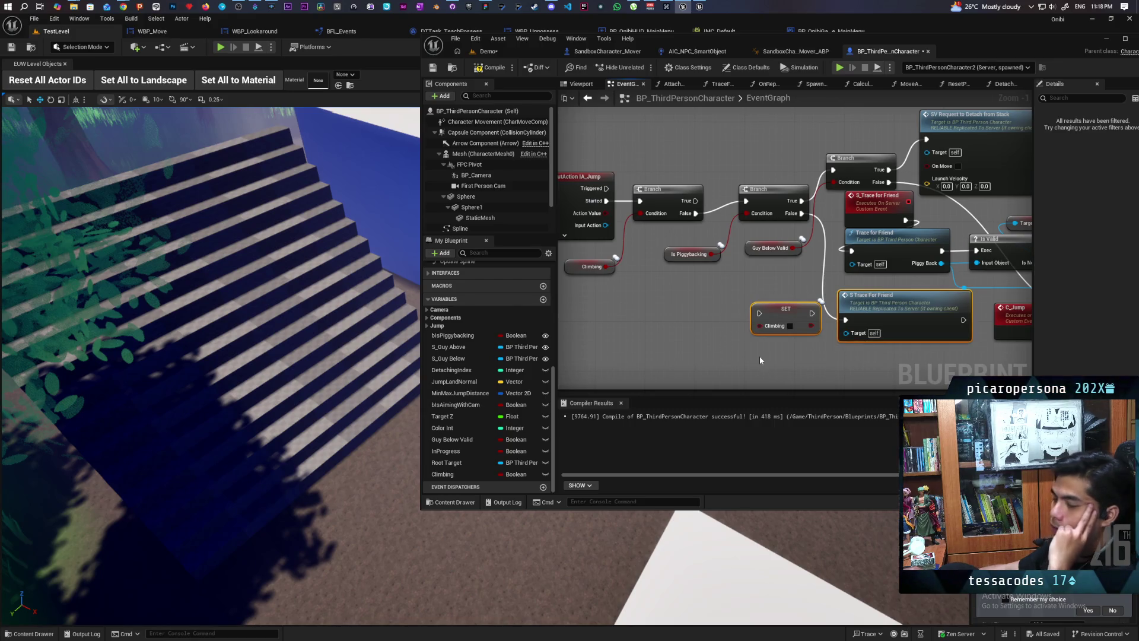
click(762, 321)
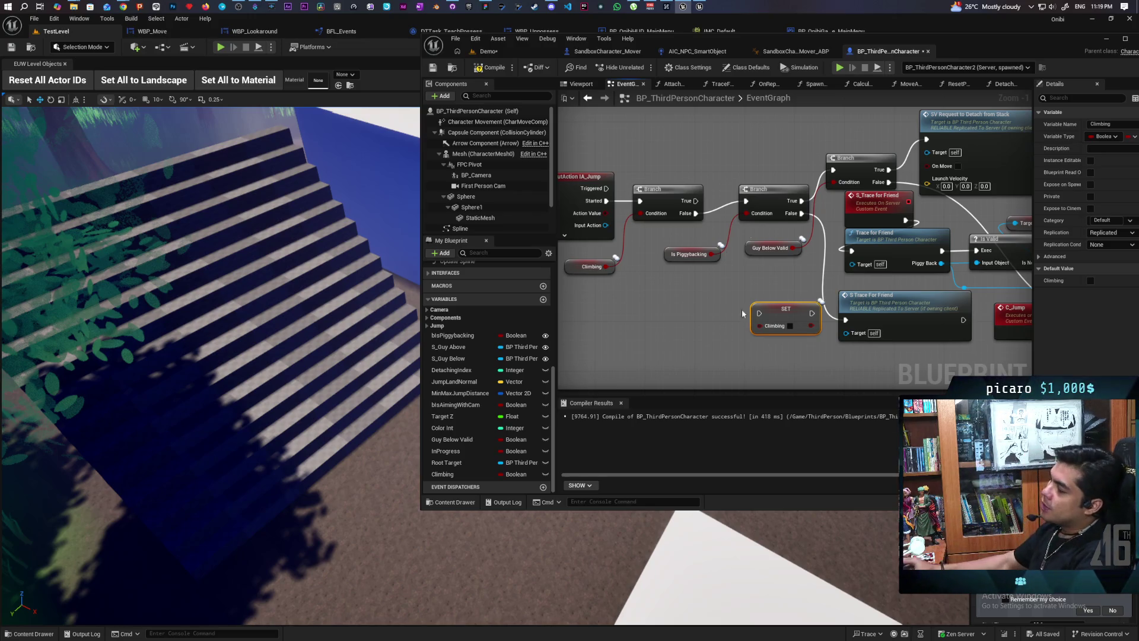
mouse_move(741, 308)
mouse_down()
mouse_move(611, 265)
mouse_move(677, 237)
mouse_move(737, 305)
mouse_up()
Delete the SET Climbing node and compile the character blueprint.
scroll(612, 265, down, 3)
key(Delete)
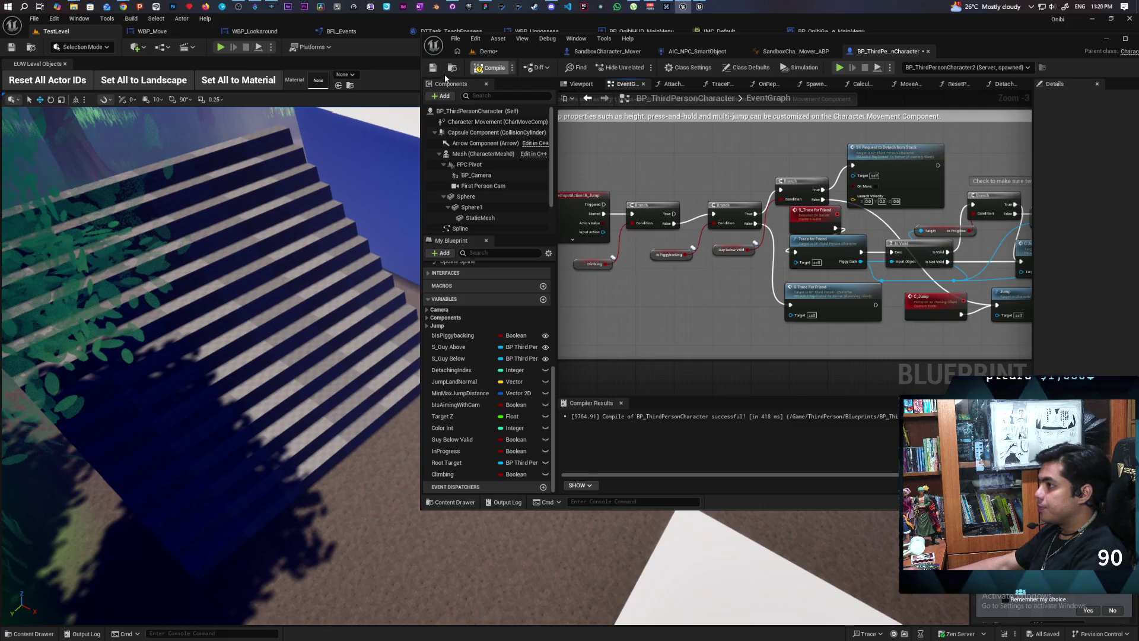
click(488, 68)
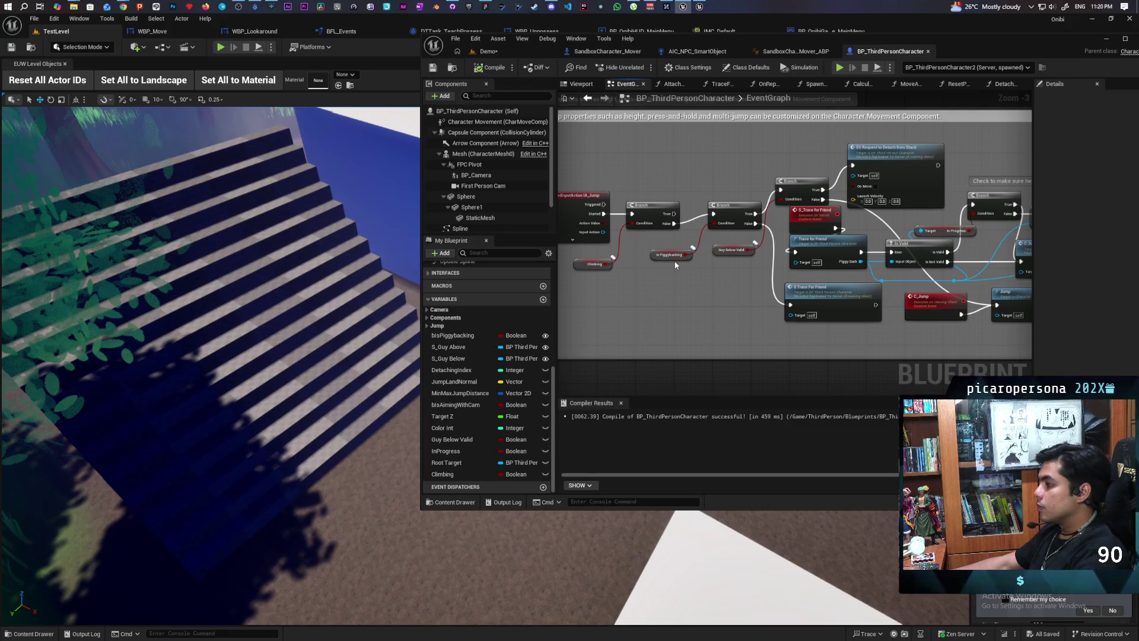
scroll(681, 273, up, 3)
scroll(682, 280, down, 1)
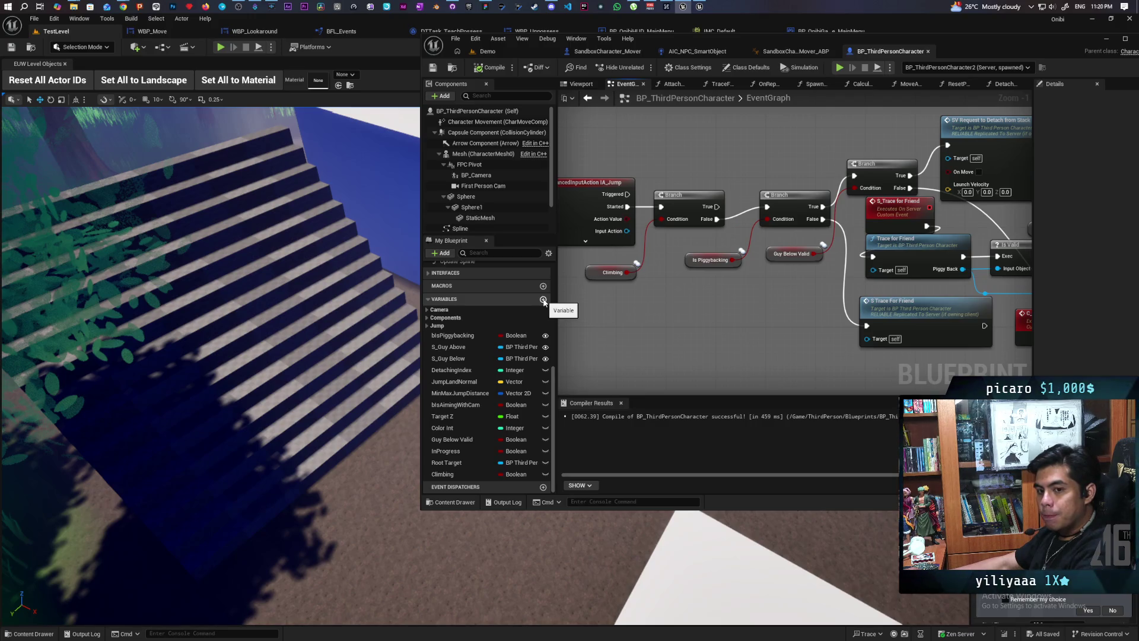
drag(643, 314, 667, 317)
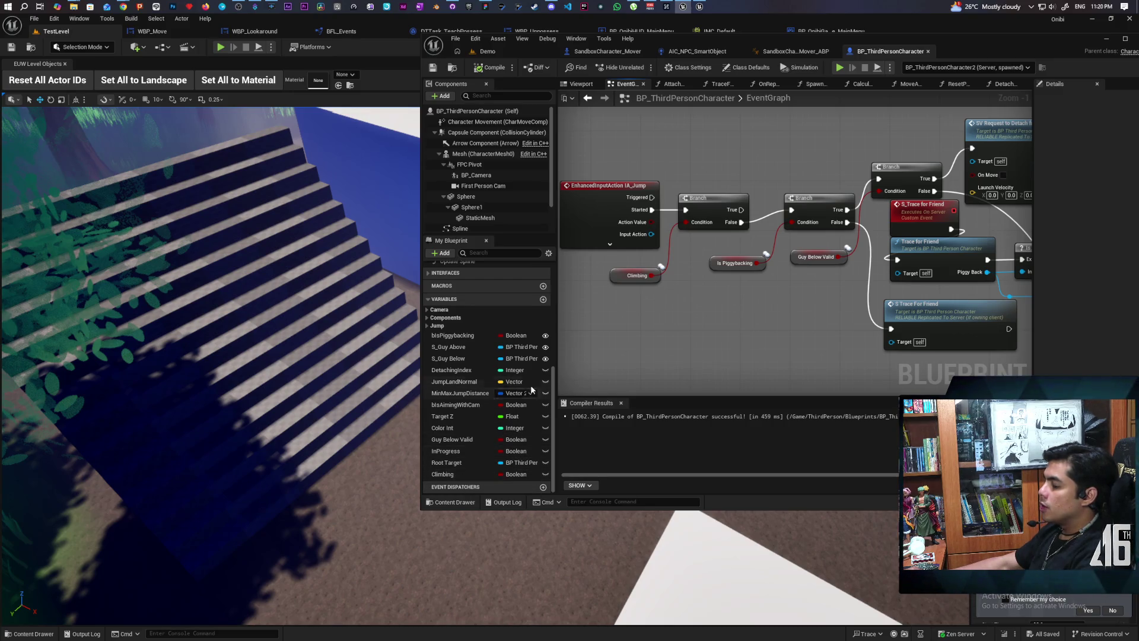
Create a new Boolean variable named C_Climbing.
click(544, 301)
text(C)
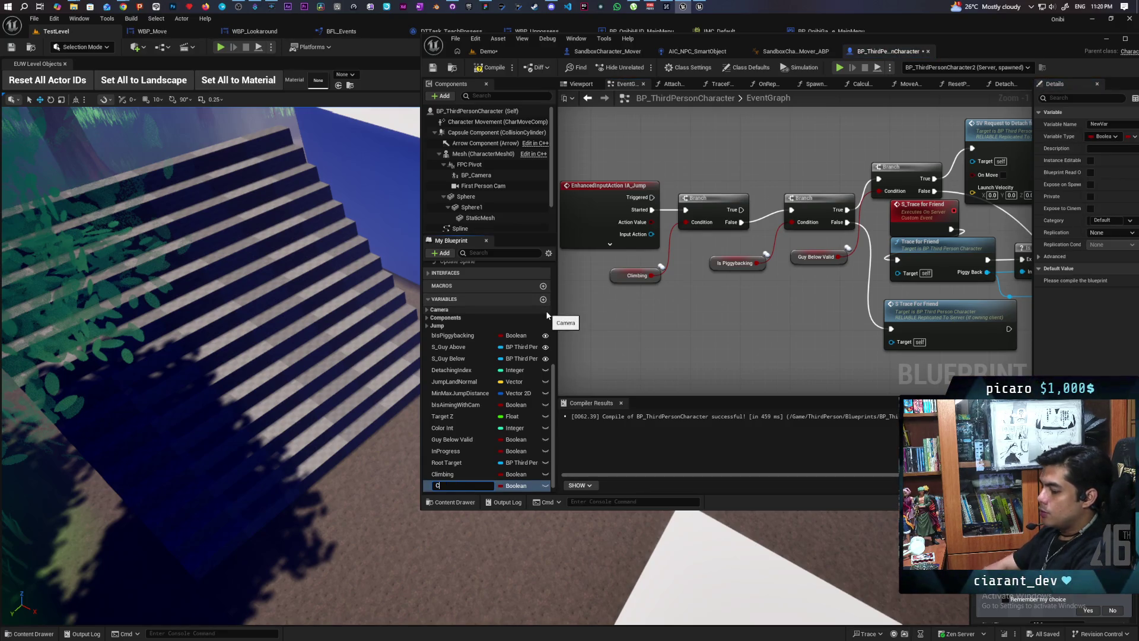
text(_Cli)
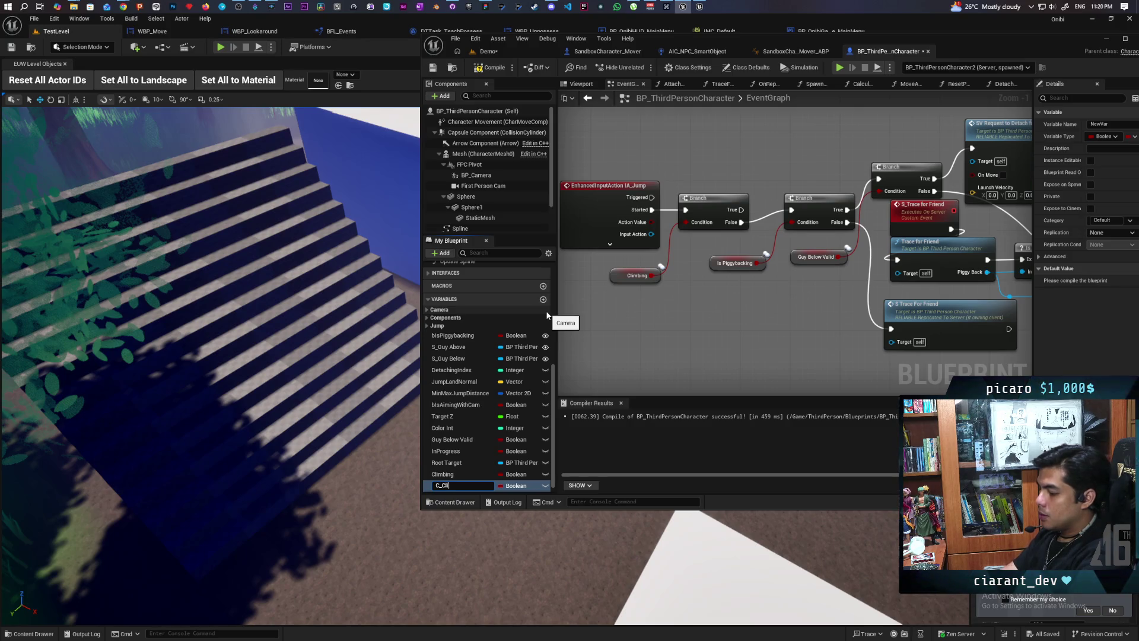
text(mbing)
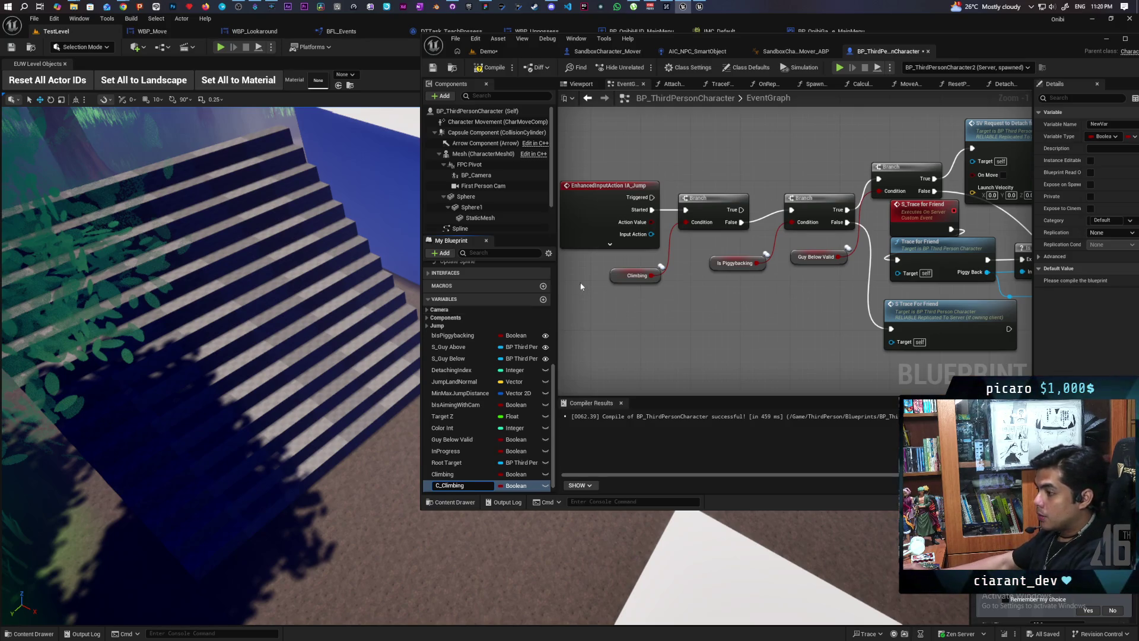
key(Return)
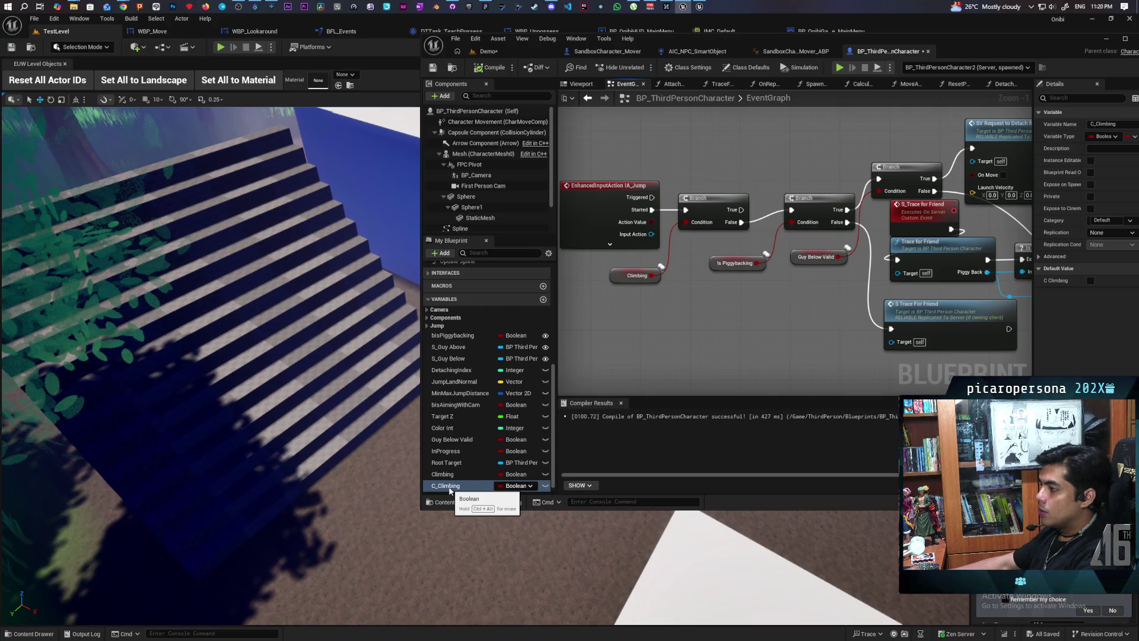
Drive the jump Branch with C_Climbing, add a SET C_Climbing after its False output, and recompile.
mouse_move(449, 490)
mouse_down()
mouse_move(731, 430)
mouse_move(662, 300)
mouse_move(636, 297)
mouse_move(620, 277)
mouse_up()
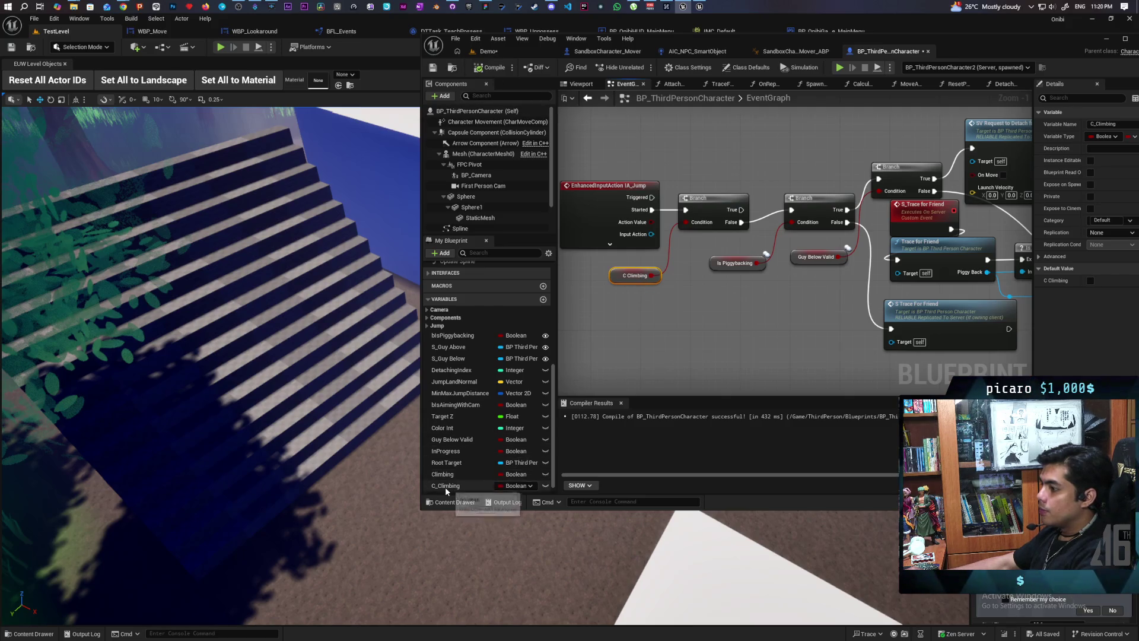
drag(445, 485, 615, 429)
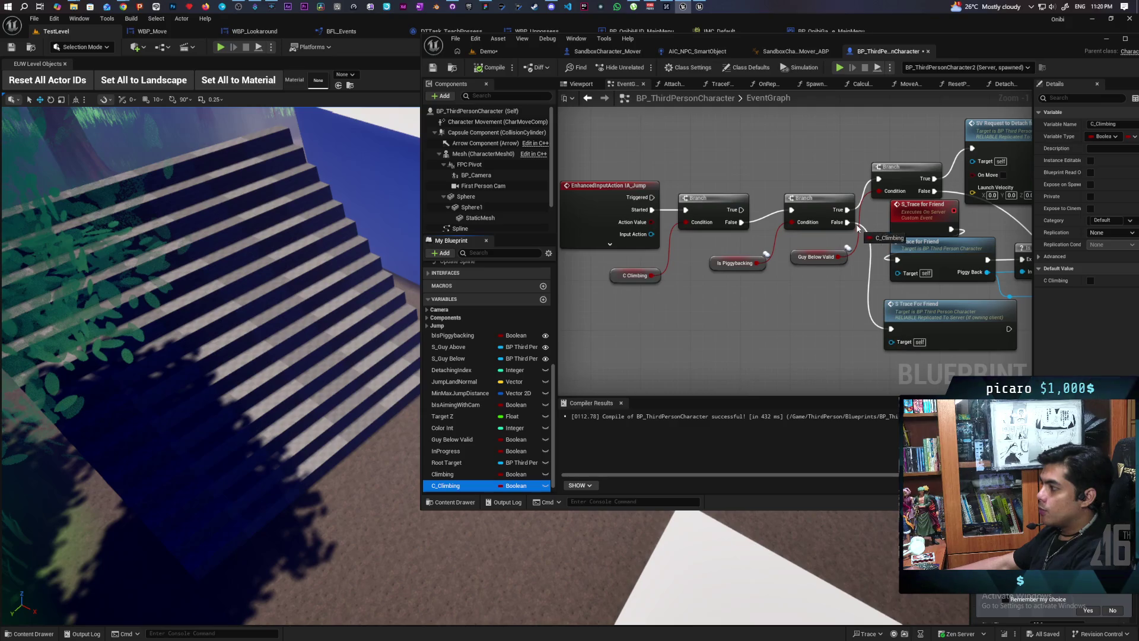
mouse_move(857, 228)
mouse_down()
mouse_move(890, 223)
mouse_move(802, 338)
mouse_up()
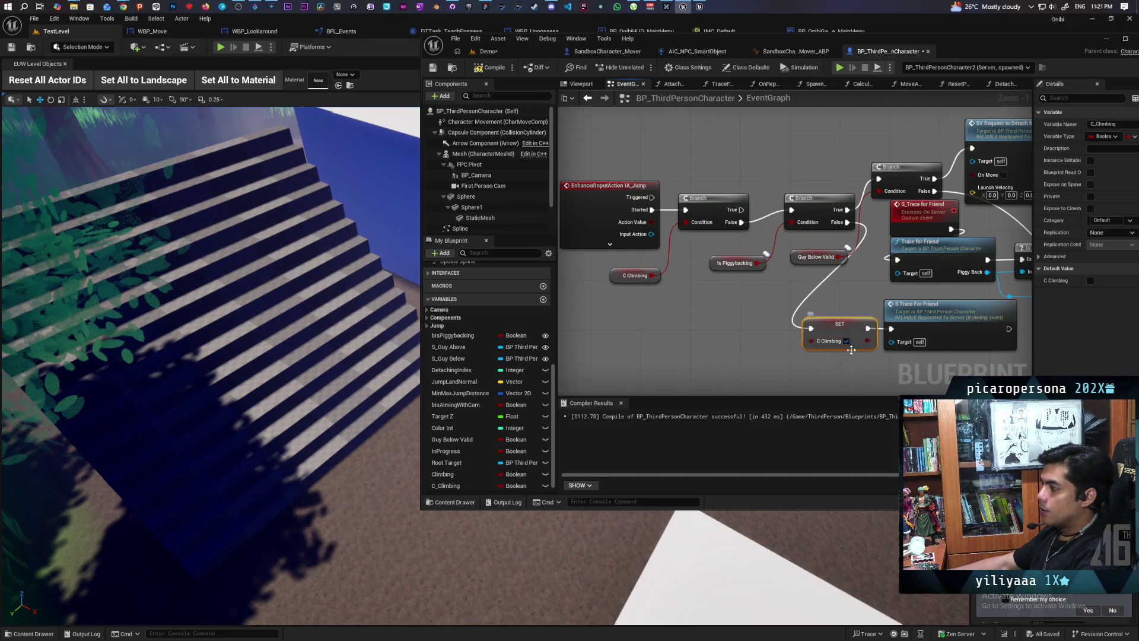
key(F7)
scroll(789, 166, down, 8)
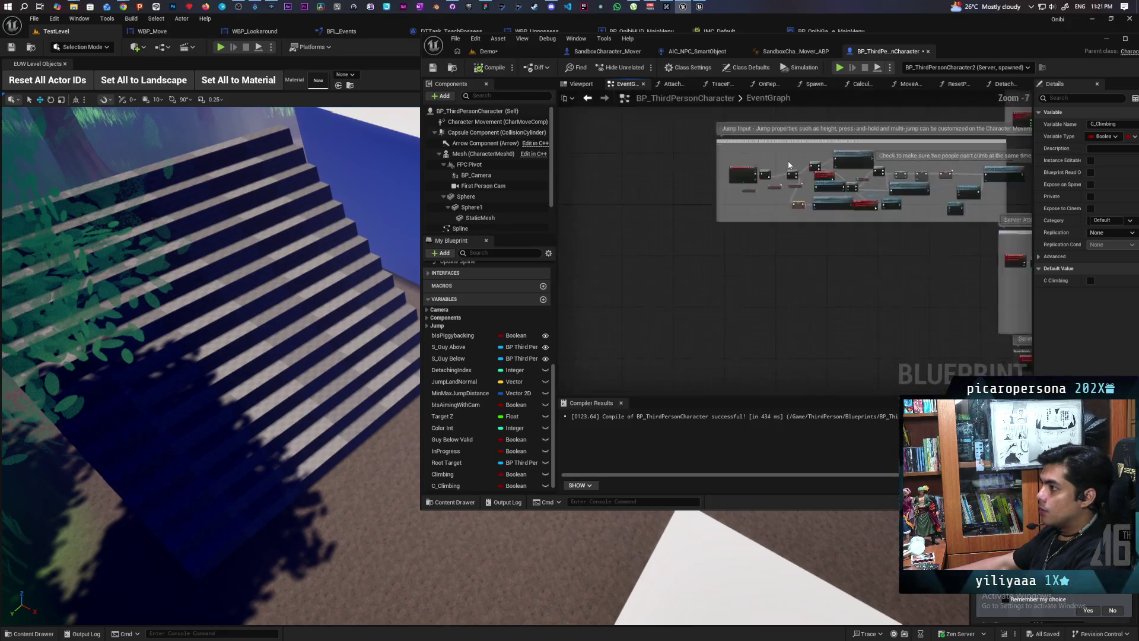
Swap the Movement Input Branch's Climbing getter for C_Climbing and compile again.
scroll(773, 262, up, 2)
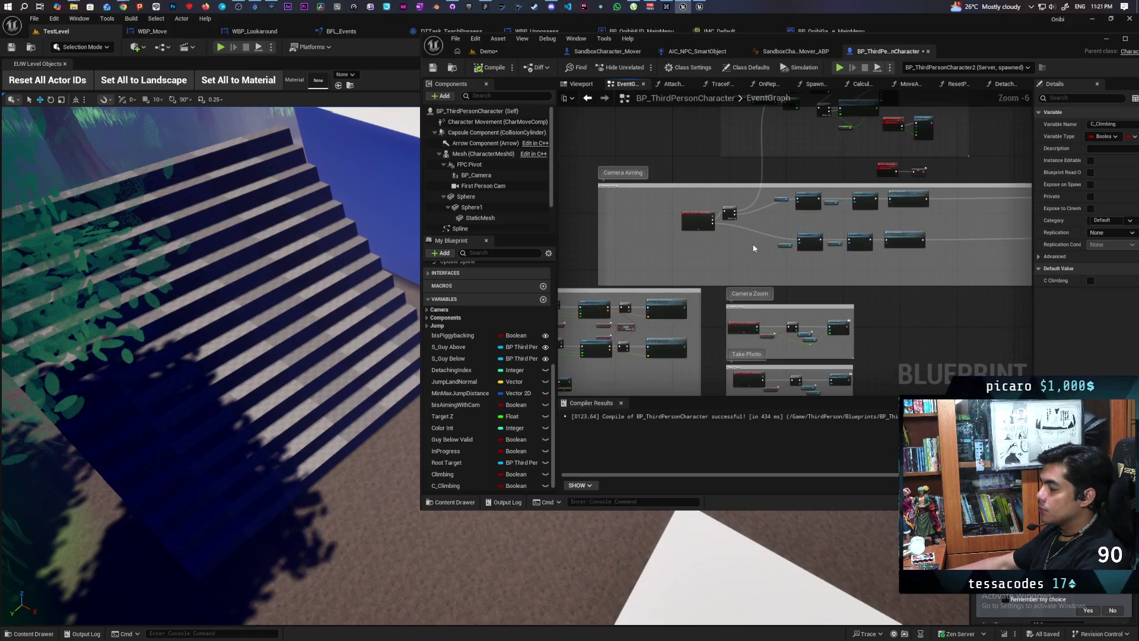
scroll(754, 248, up, 5)
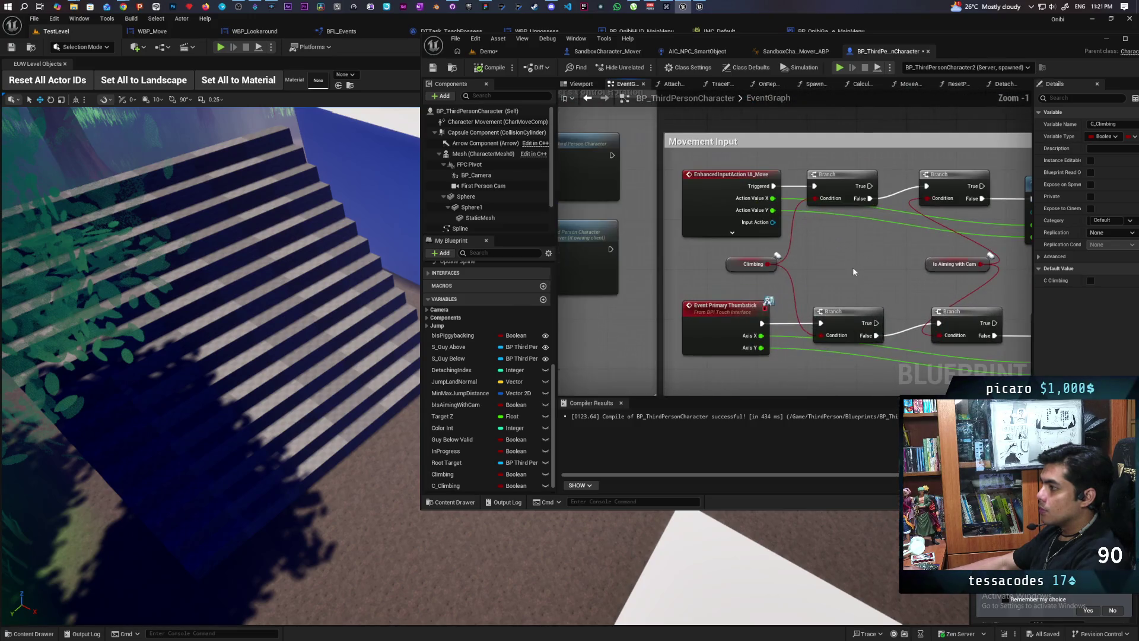
drag(449, 486, 690, 348)
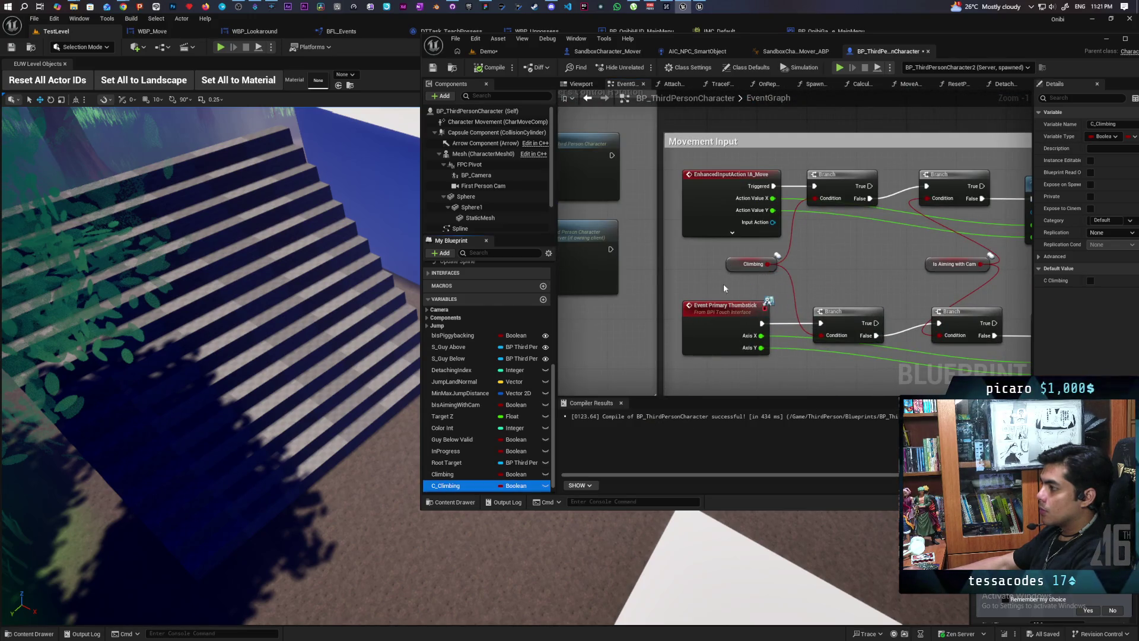
click(752, 282)
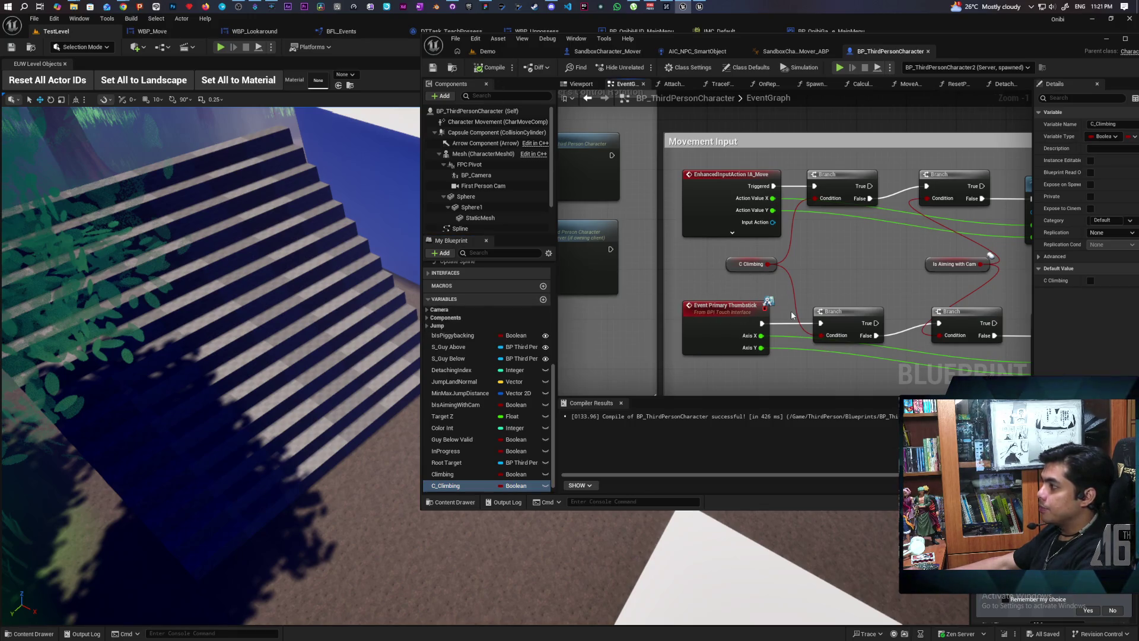
scroll(791, 311, down, 6)
scroll(860, 295, up, 6)
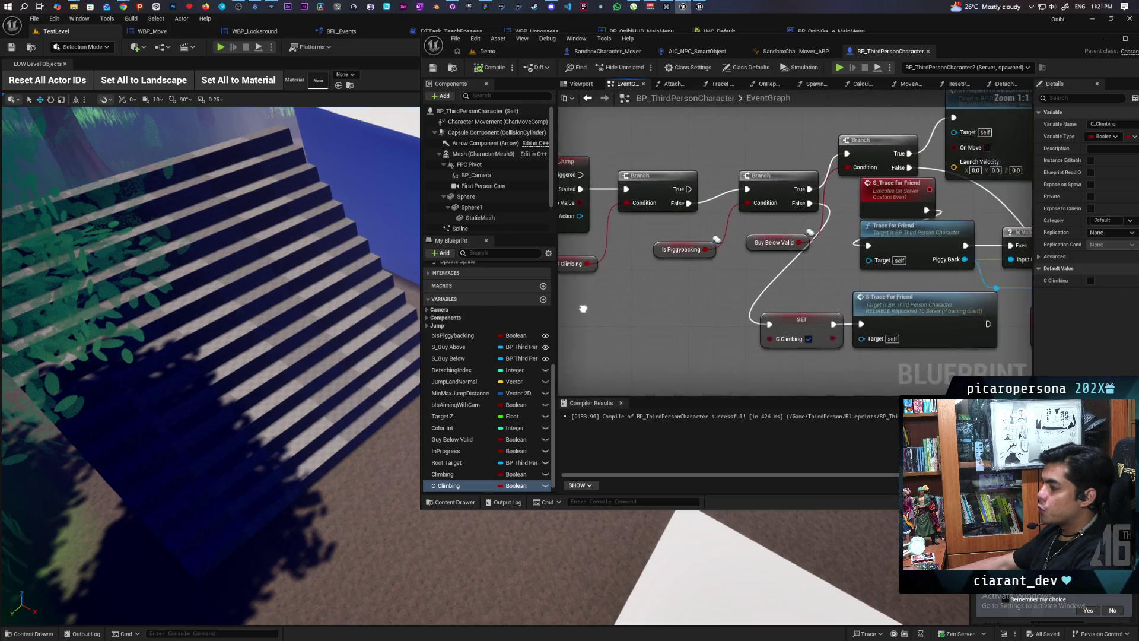
drag(759, 314, 749, 268)
Set Climbing's replication to RepNotify and open the generated OnRep_Climbing function.
click(763, 241)
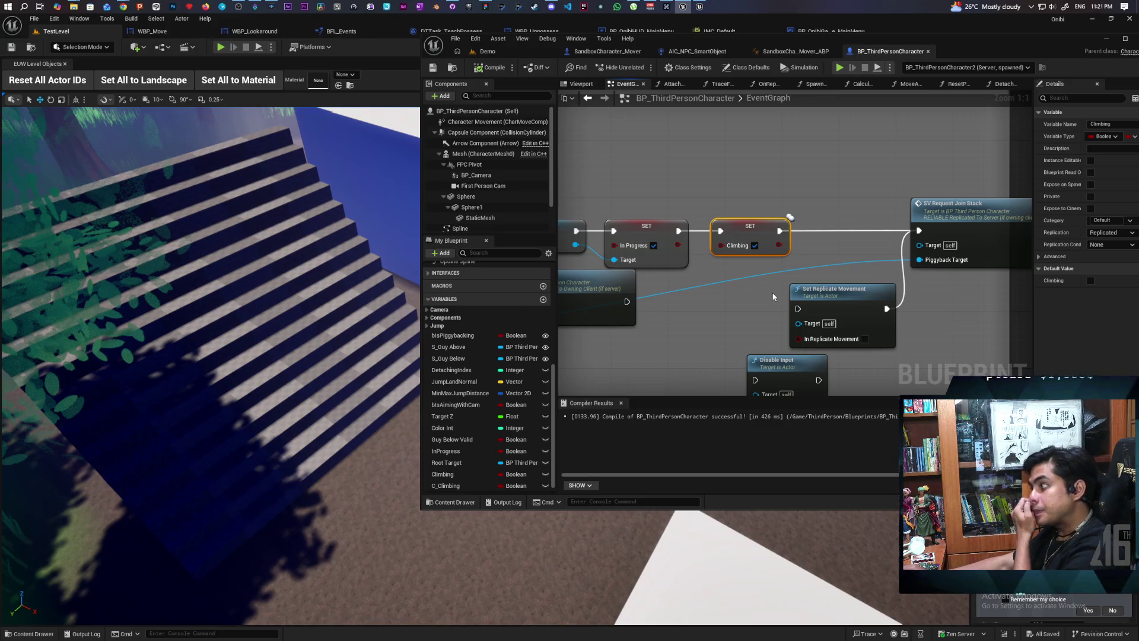
click(1112, 233)
click(1100, 261)
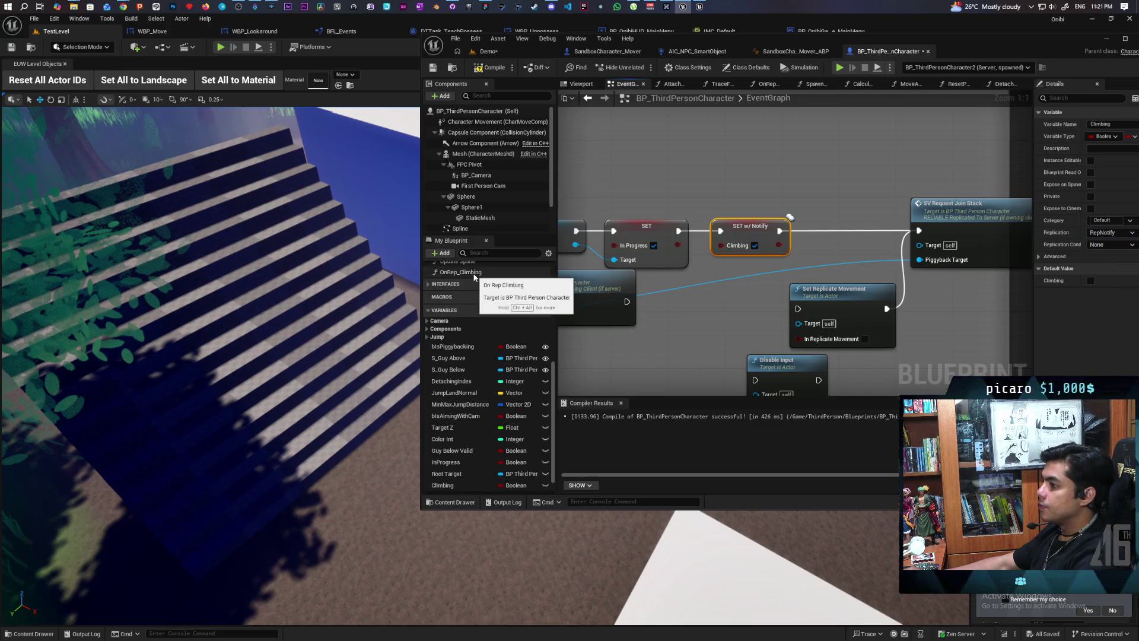
double_click(465, 272)
In OnRep_Climbing, add a SET C_Climbing node fed by a Climbing getter.
click(670, 267)
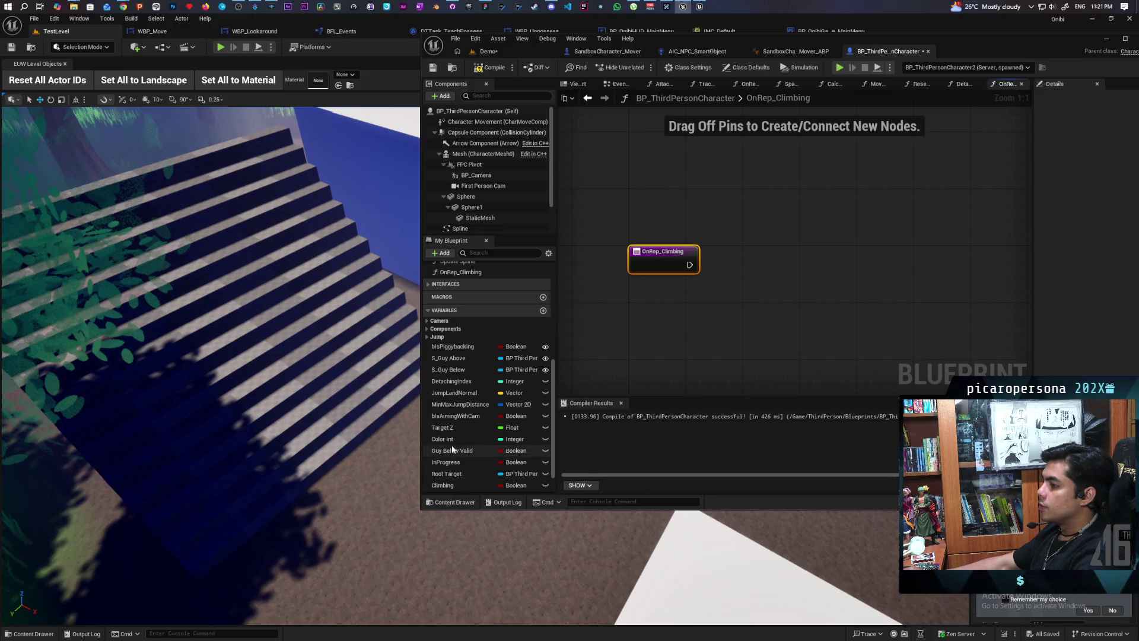
scroll(457, 487, down, 2)
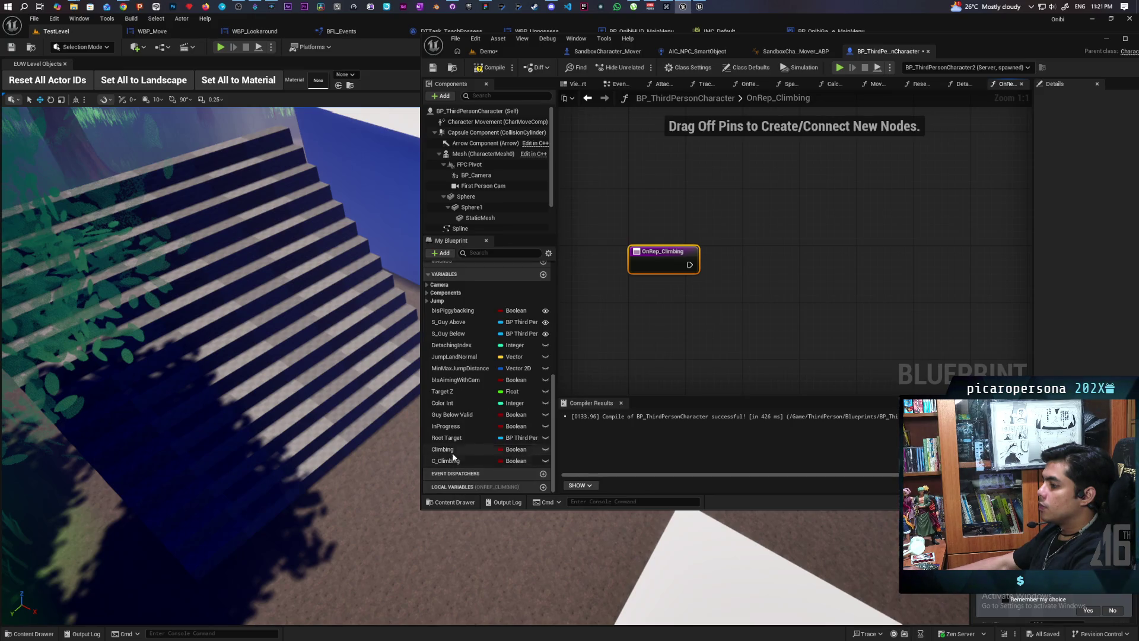
drag(457, 449, 757, 343)
drag(708, 295, 693, 304)
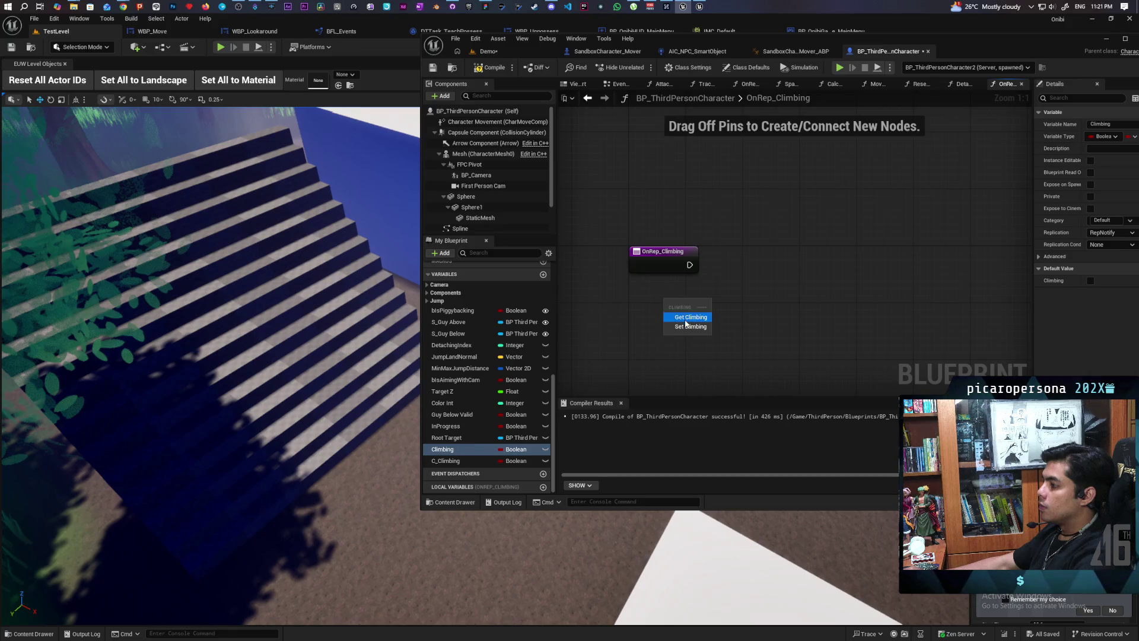
click(688, 317)
mouse_move(449, 460)
mouse_down()
mouse_move(721, 279)
mouse_move(753, 278)
mouse_up()
click(747, 280)
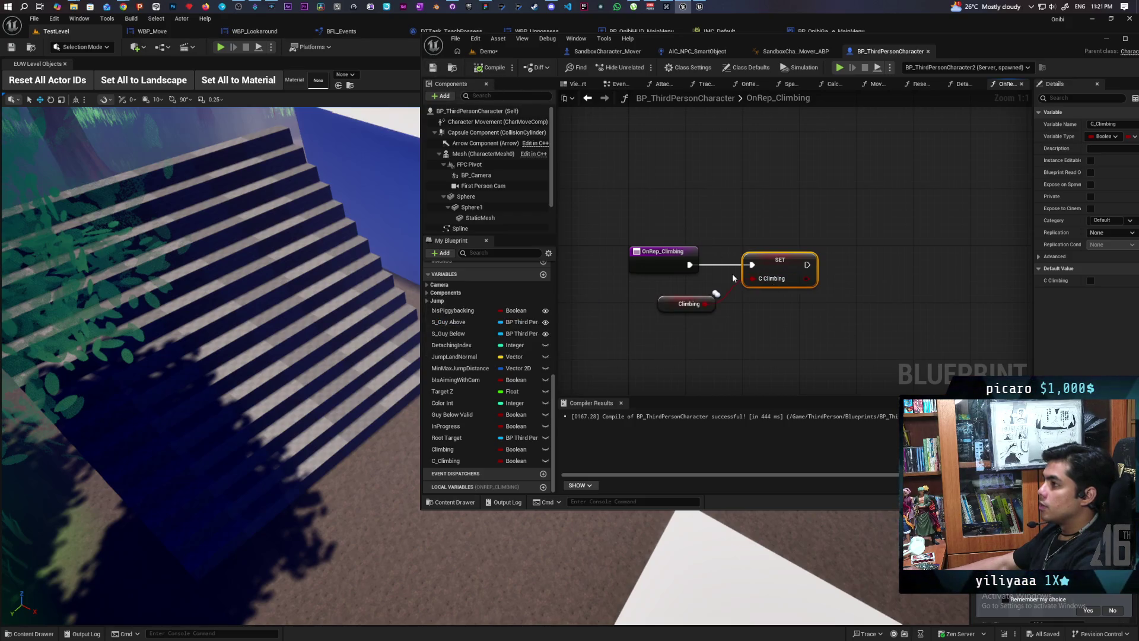
mouse_move(780, 259)
mouse_down()
mouse_move(745, 352)
mouse_move(792, 265)
mouse_up()
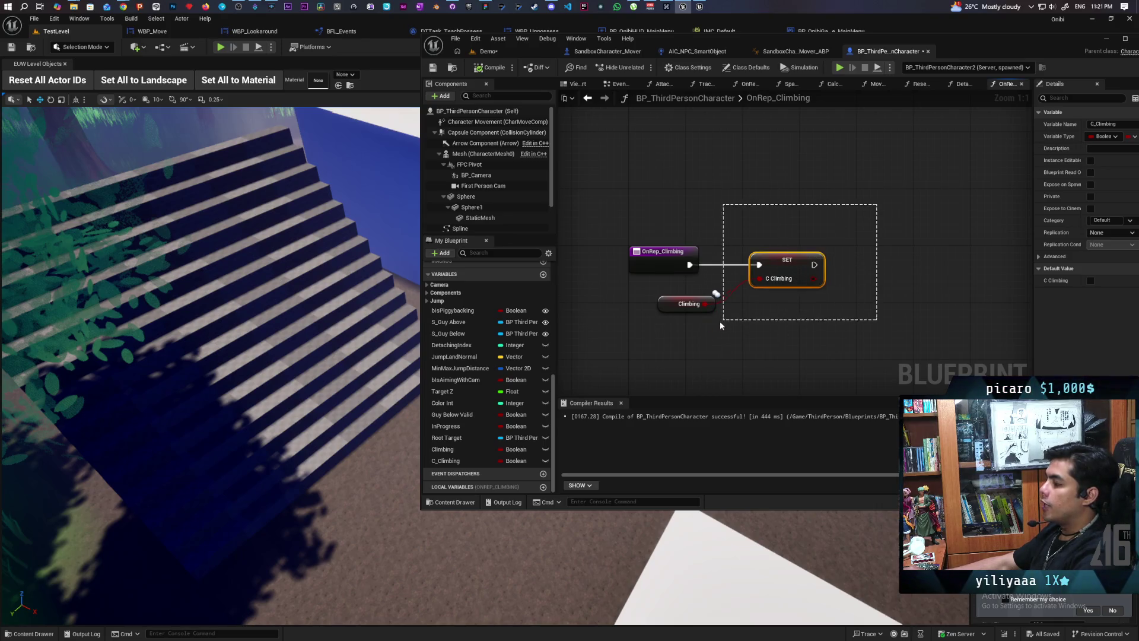
Clear the selection, save BP_ThirdPersonCharacter, and return to the EventGraph.
drag(720, 322, 864, 244)
click(435, 67)
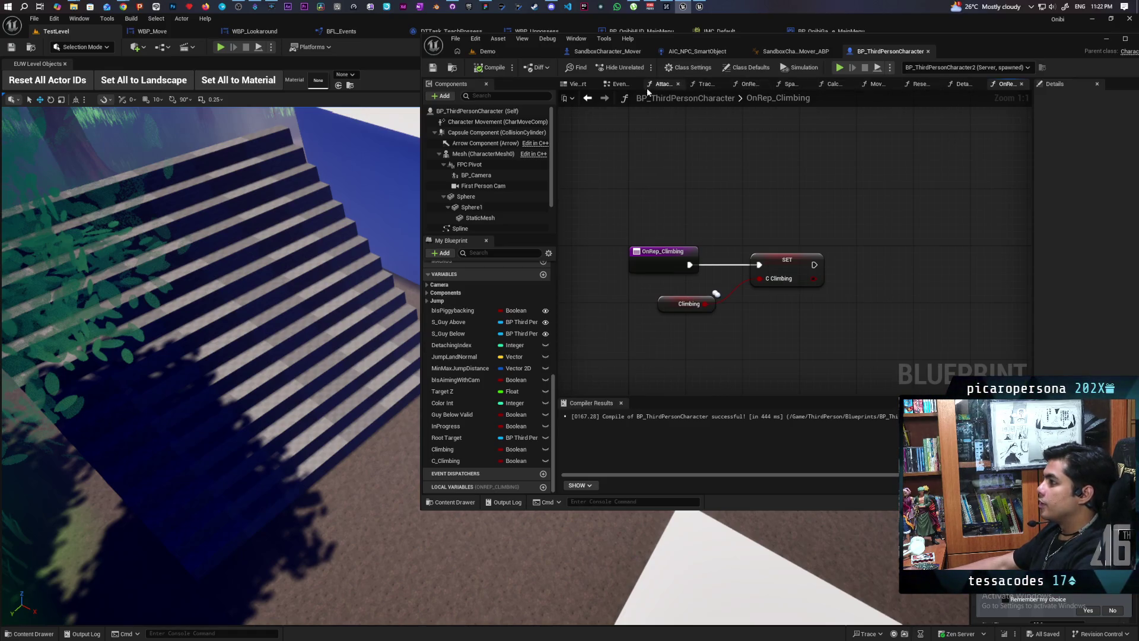
click(619, 84)
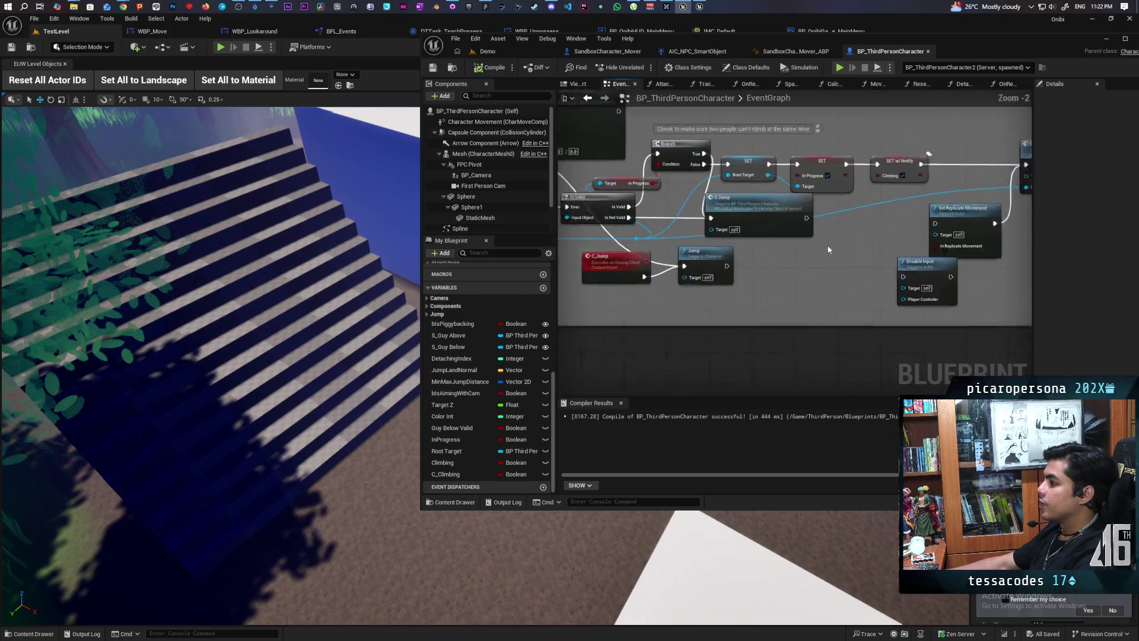
Inspect the SET C_Climbing node in the EventGraph, then go to the Demo level editor.
scroll(850, 266, down, 4)
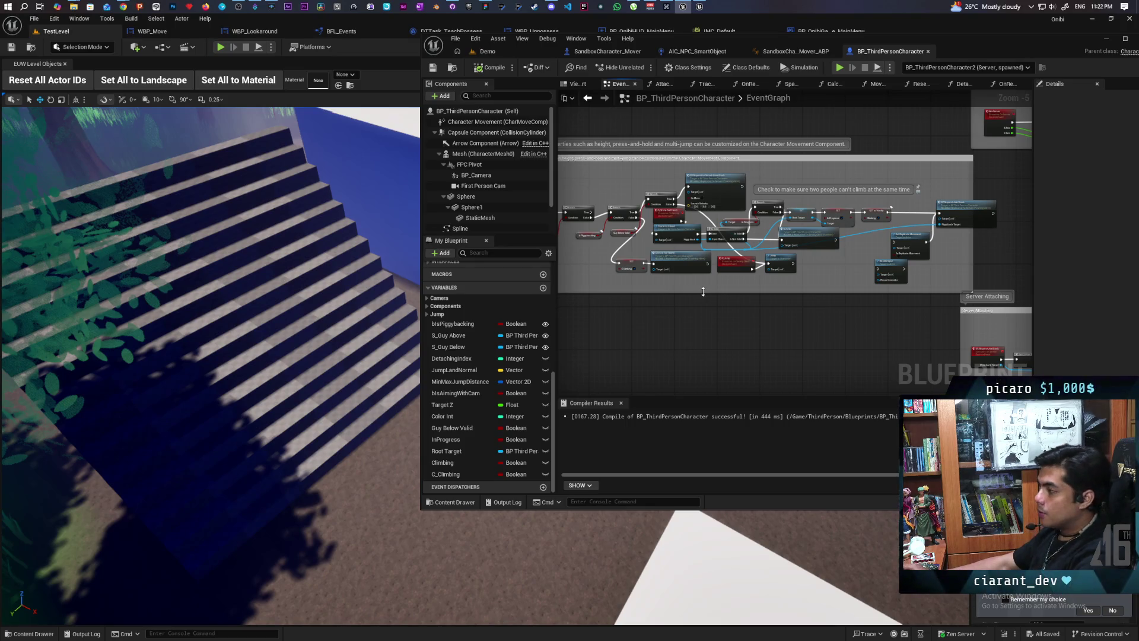
scroll(703, 291, up, 5)
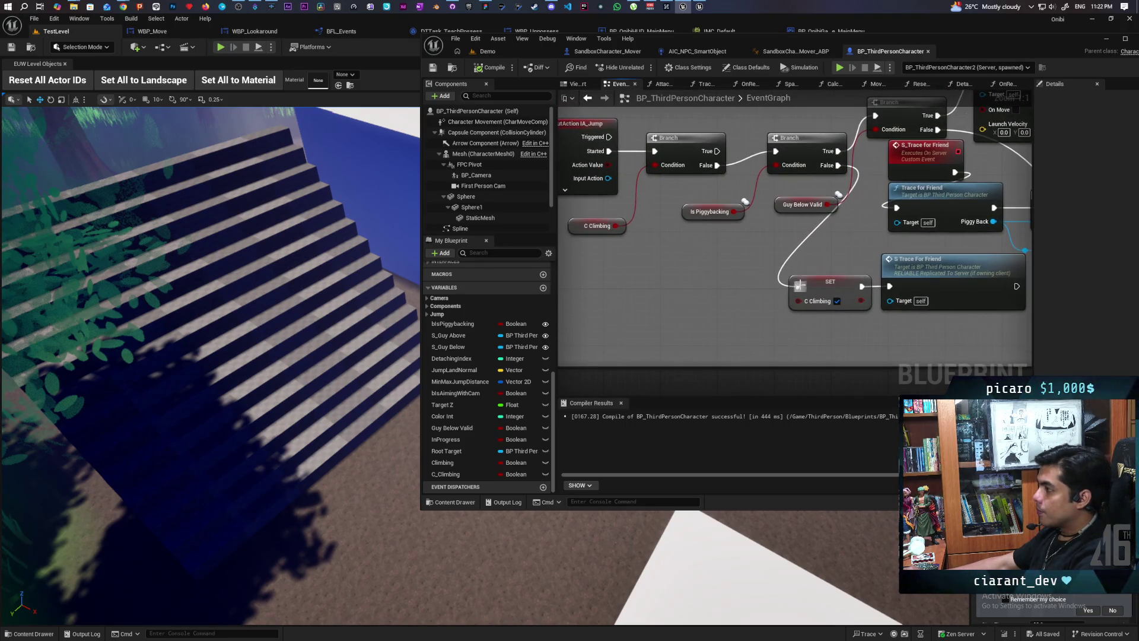
click(799, 285)
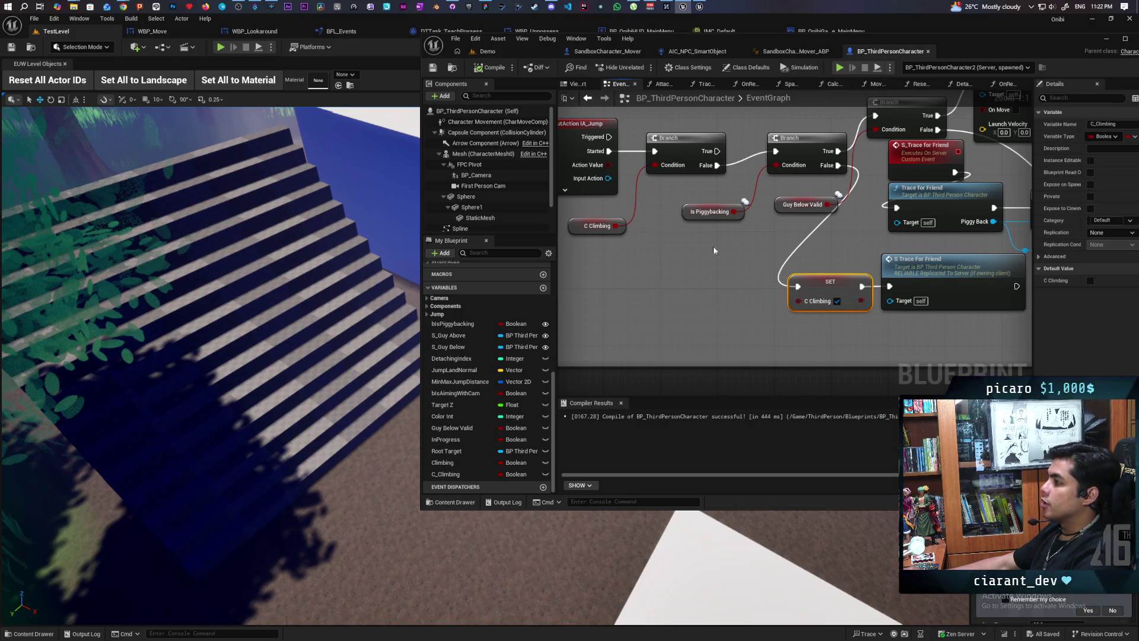
click(500, 51)
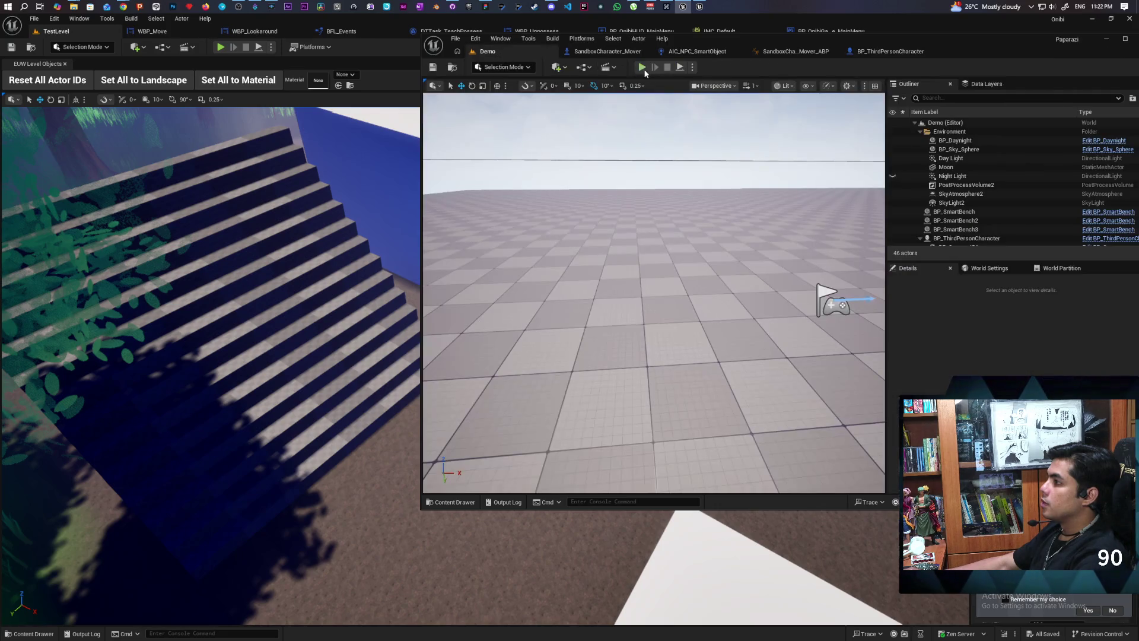
Play-test the Demo level with two clients, walking the character forward and back, then return to the blueprint.
click(643, 67)
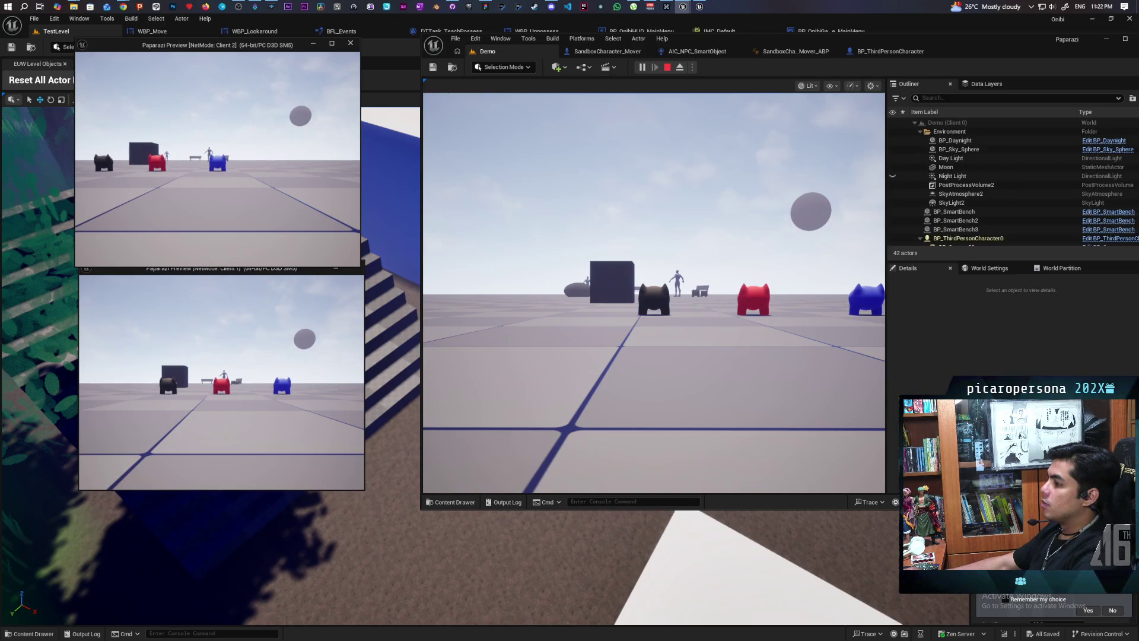
key(w)
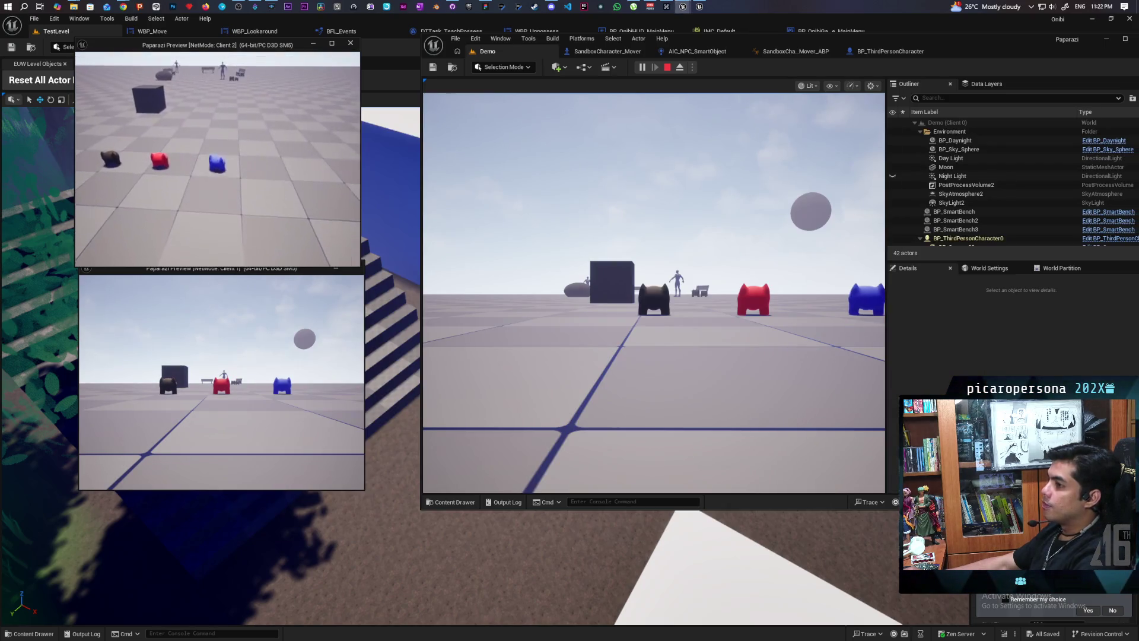
key(w)
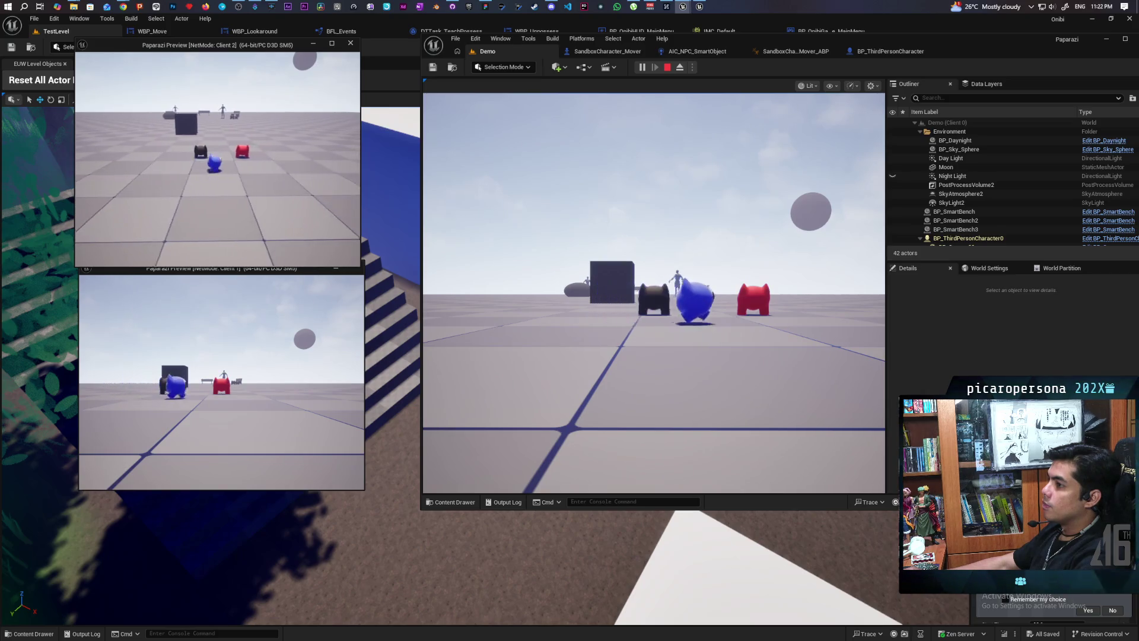
key(s)
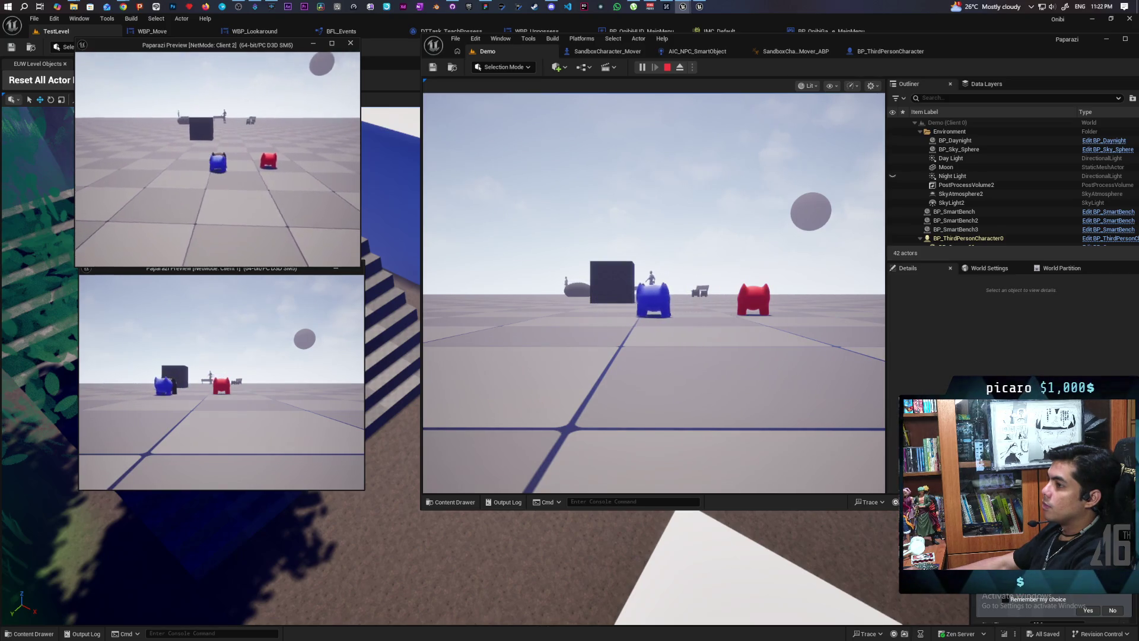
key(s)
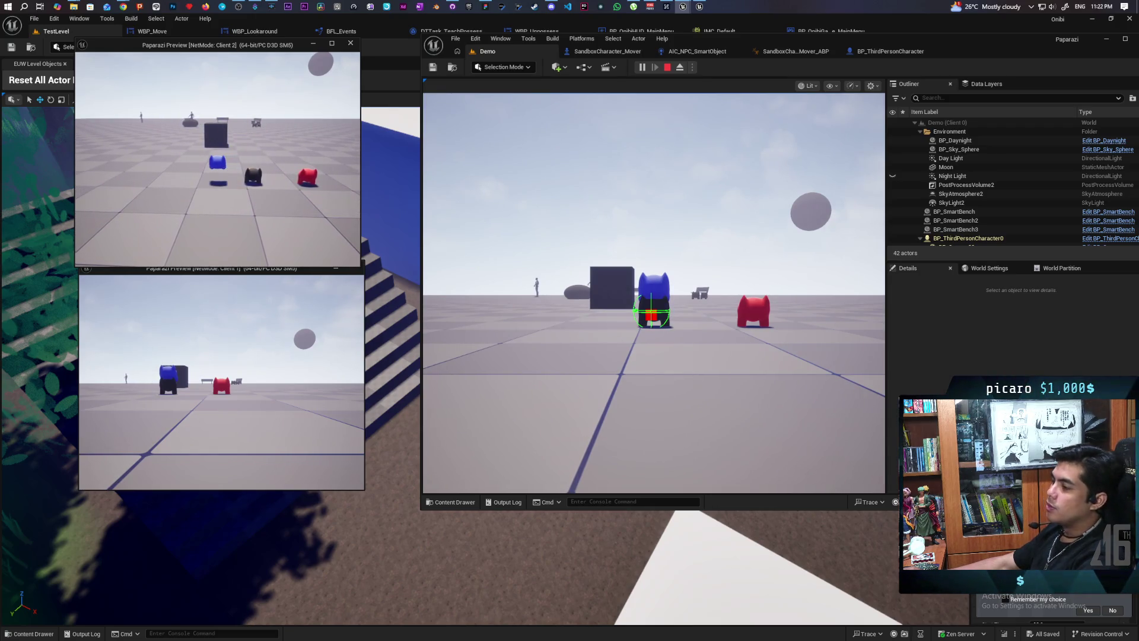
key(w)
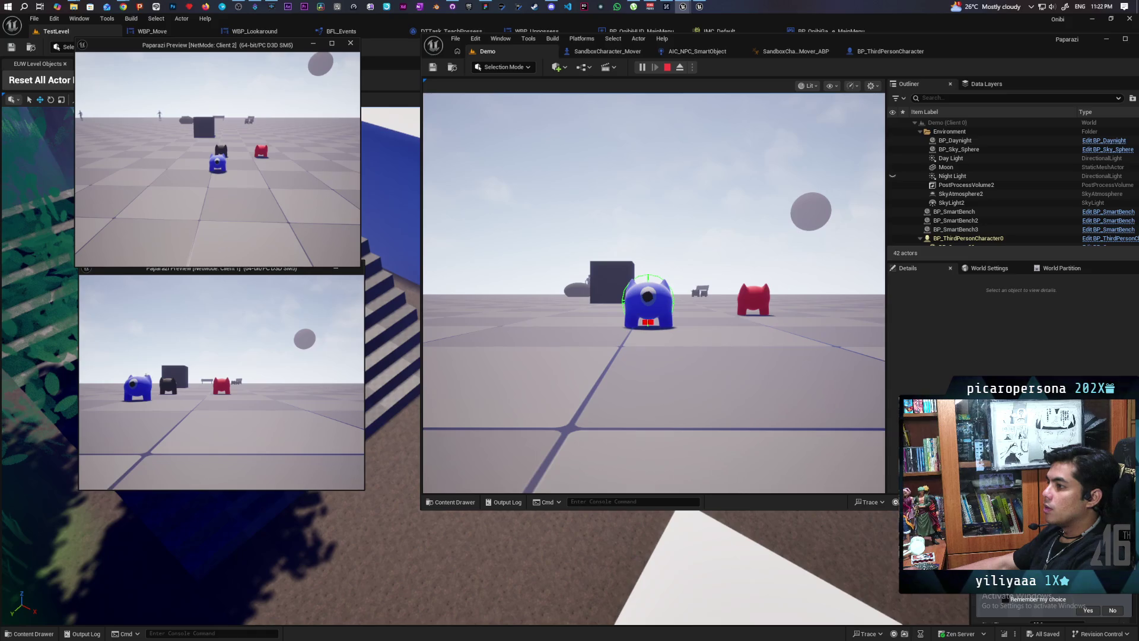
key(Escape)
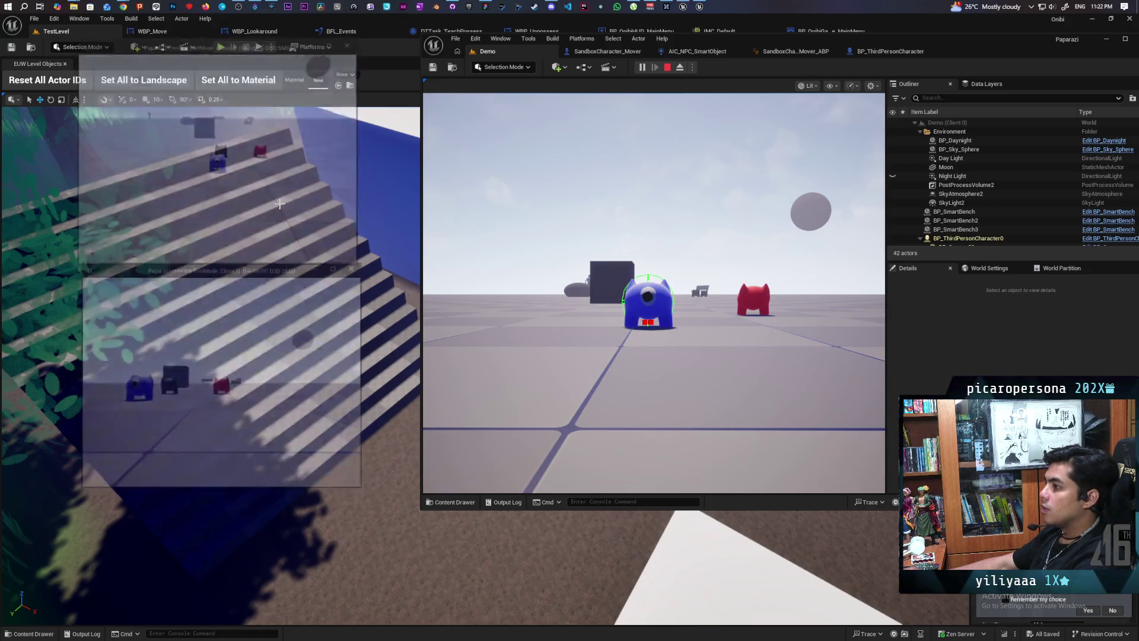
click(873, 52)
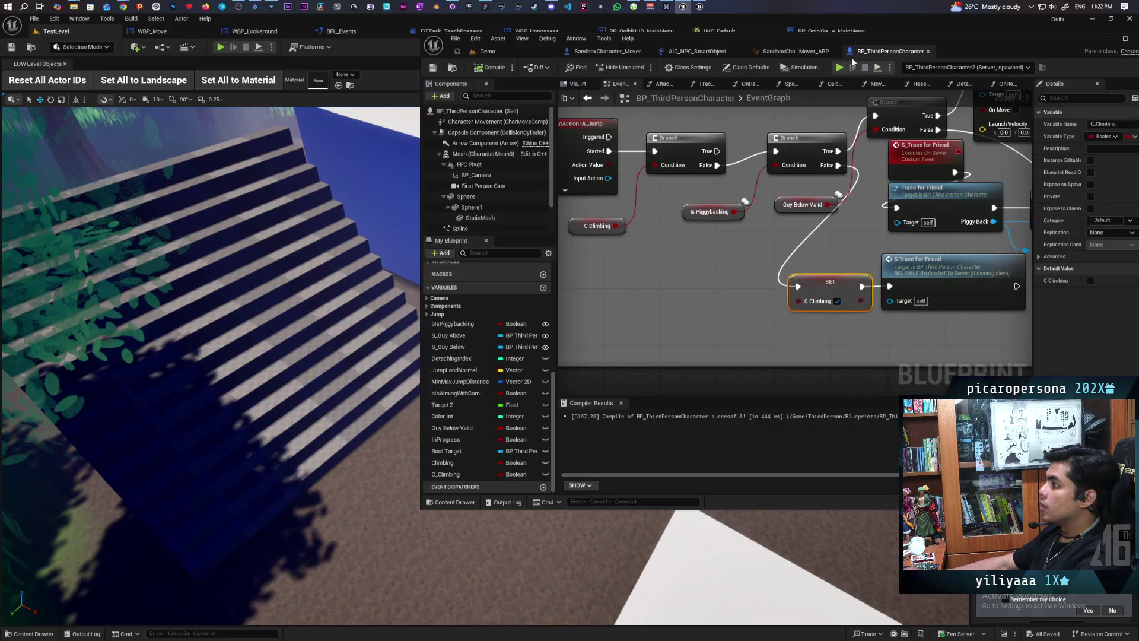
Add a SET w/ Notify Climbing node after C Jump and compile BP_ThirdPersonCharacter.
scroll(792, 243, down, 3)
scroll(785, 232, up, 3)
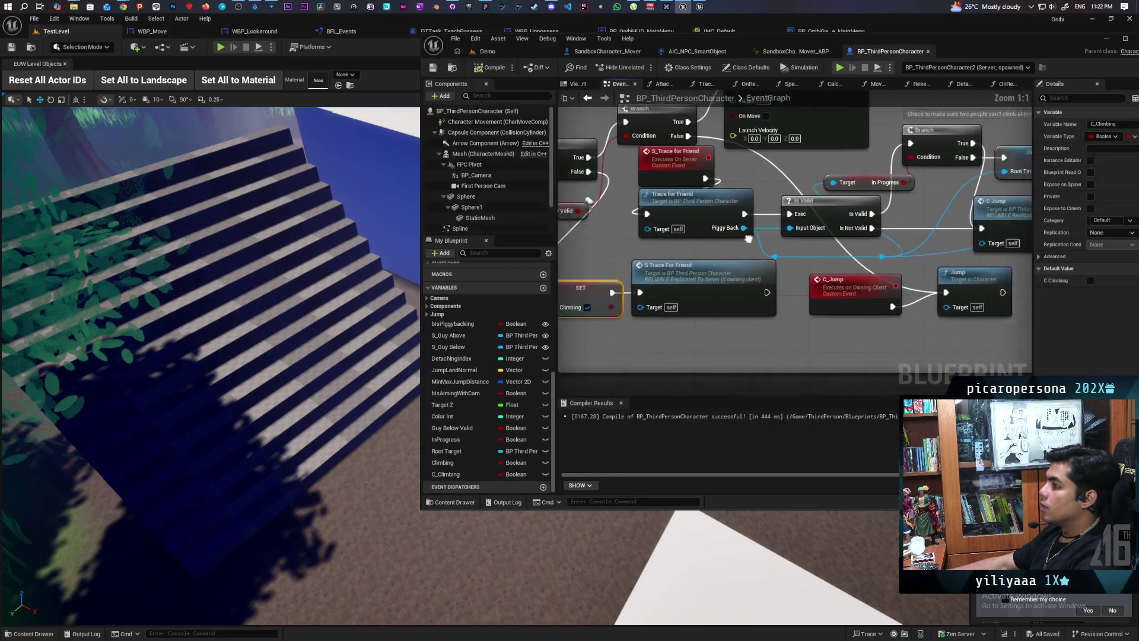
scroll(795, 241, down, 2)
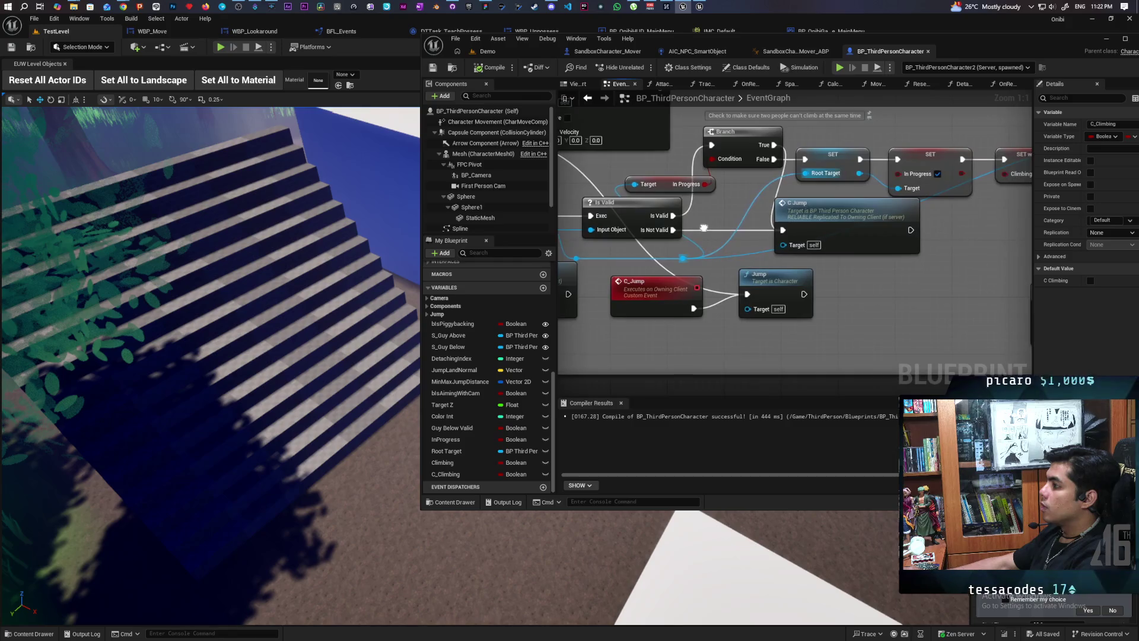
scroll(807, 249, up, 2)
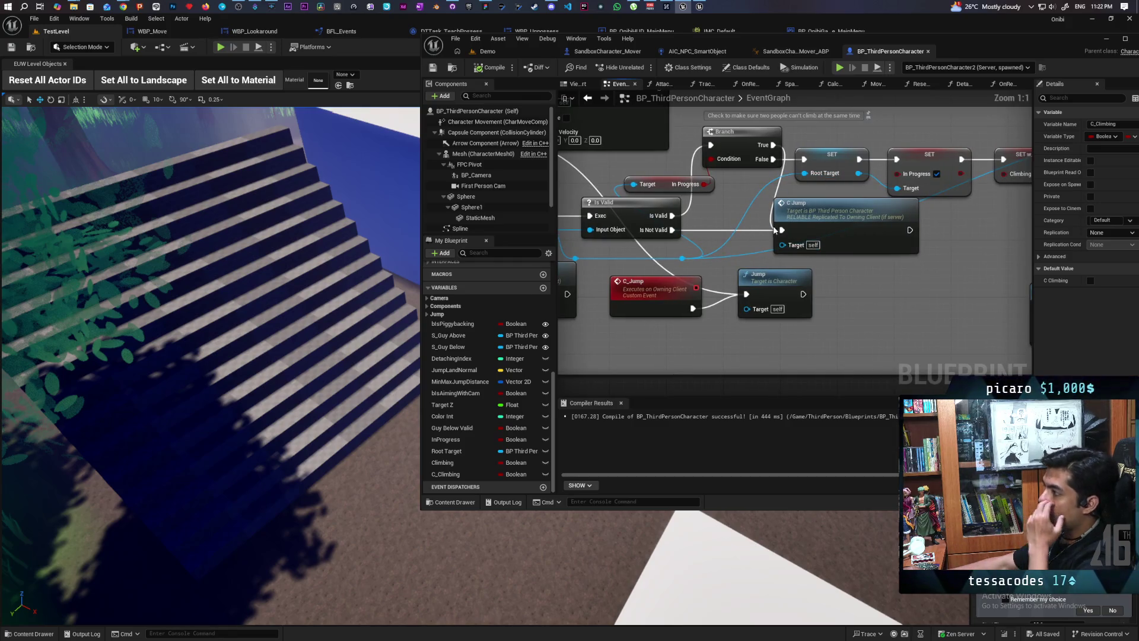
mouse_move(820, 223)
mouse_down()
mouse_move(850, 228)
mouse_move(824, 223)
mouse_up()
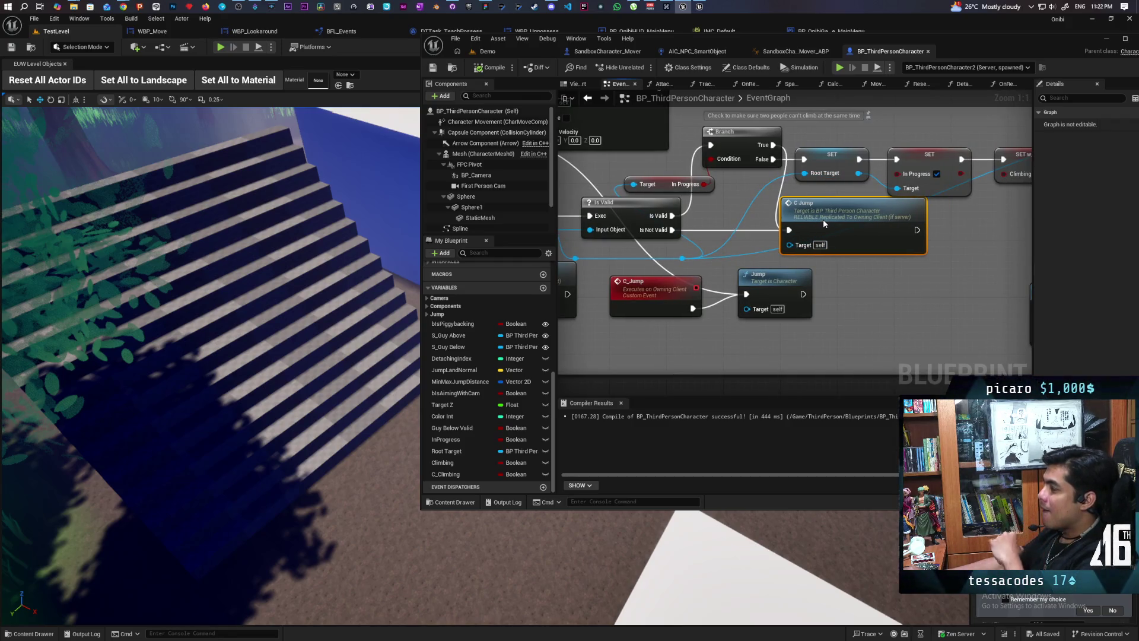
mouse_move(845, 269)
mouse_down()
mouse_move(858, 312)
mouse_move(787, 306)
mouse_up()
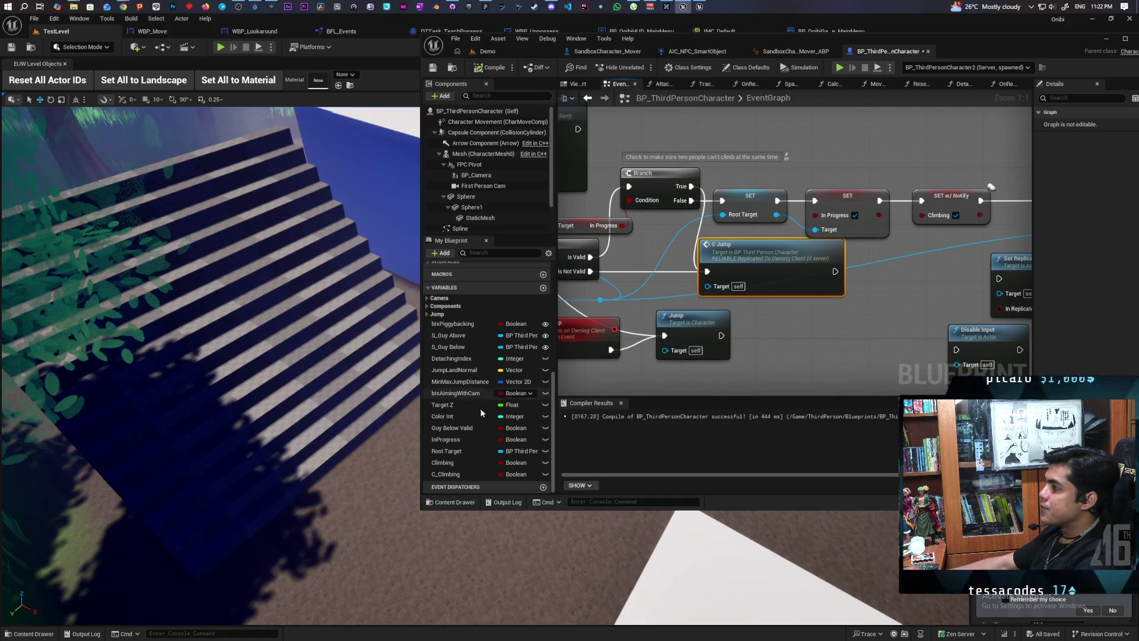
mouse_move(444, 469)
mouse_down()
mouse_move(742, 267)
mouse_move(919, 281)
mouse_up()
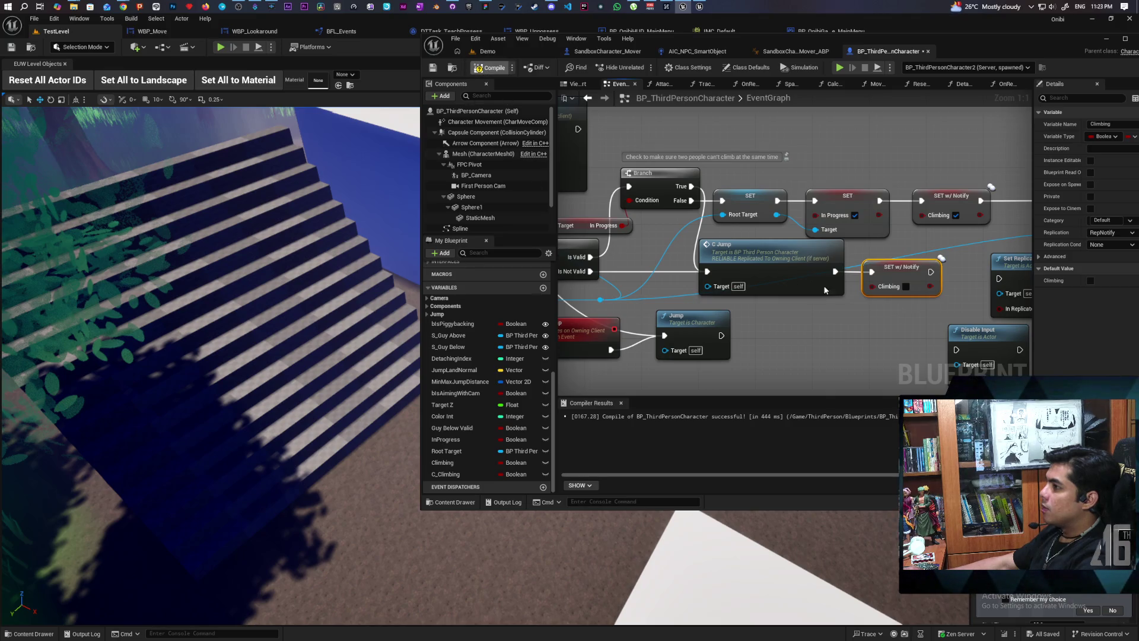
click(491, 67)
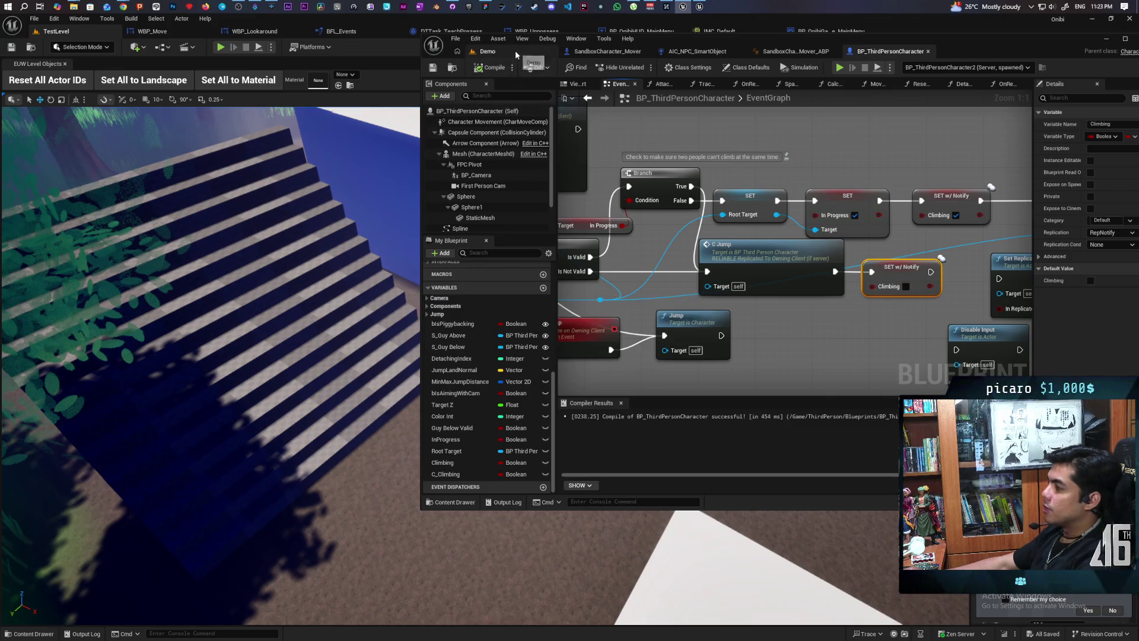
click(515, 53)
Run and stop another Demo play test with Alt+P, then return to the character EventGraph.
key(alt+p)
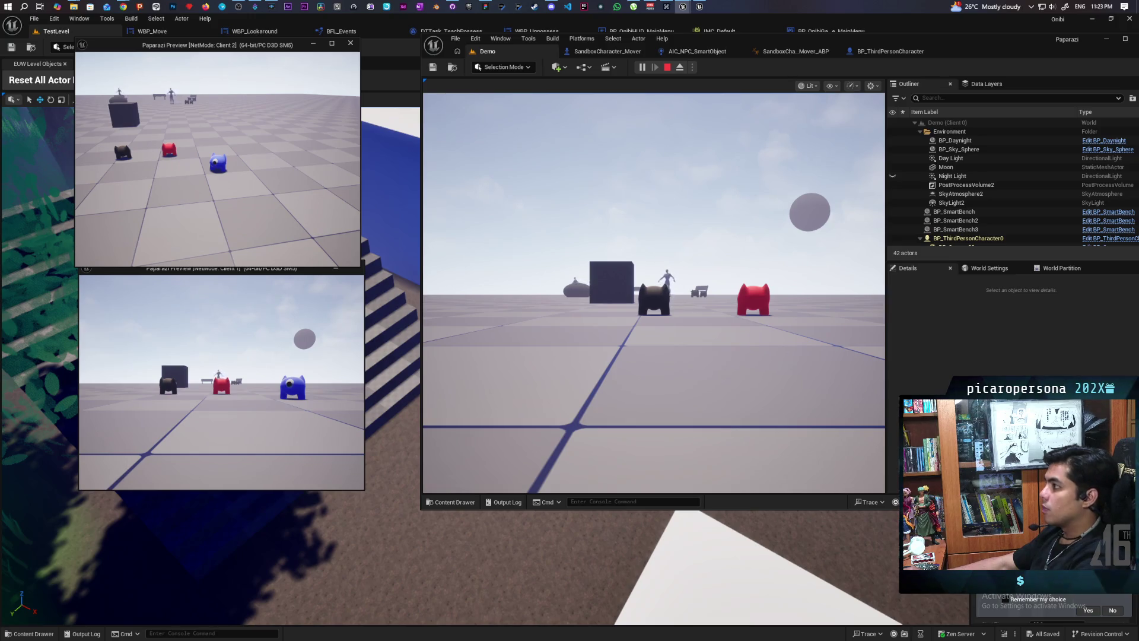
key(Escape)
click(891, 52)
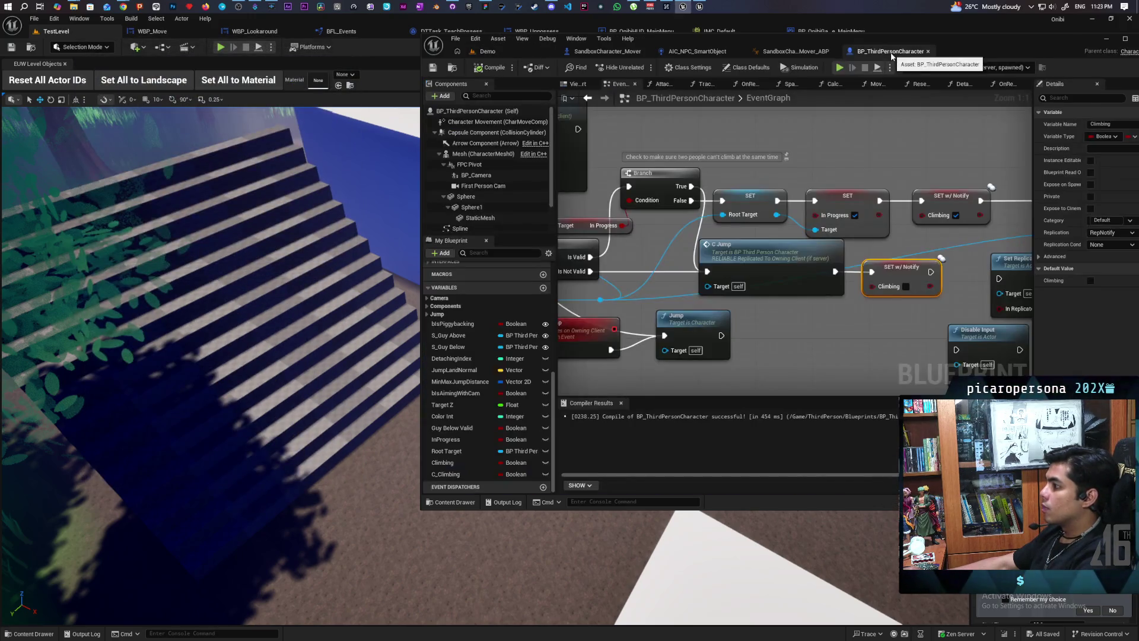
scroll(785, 314, down, 2)
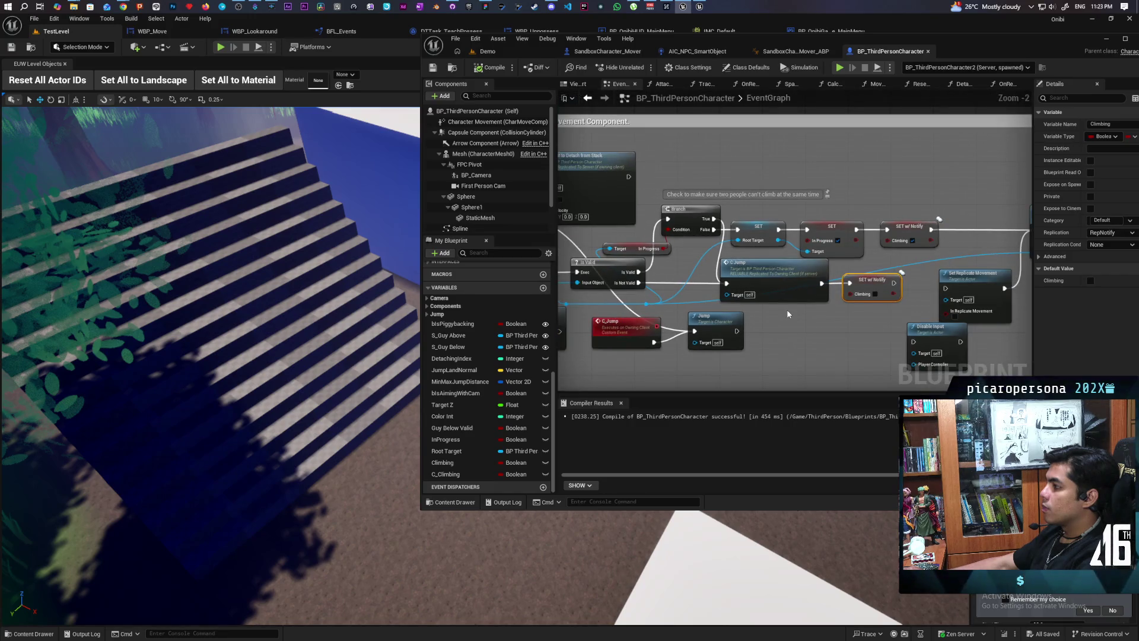
Locate the C_Jump custom event and its Jump node in the event graph.
mouse_move(786, 309)
mouse_down()
mouse_move(927, 297)
mouse_move(834, 286)
mouse_up()
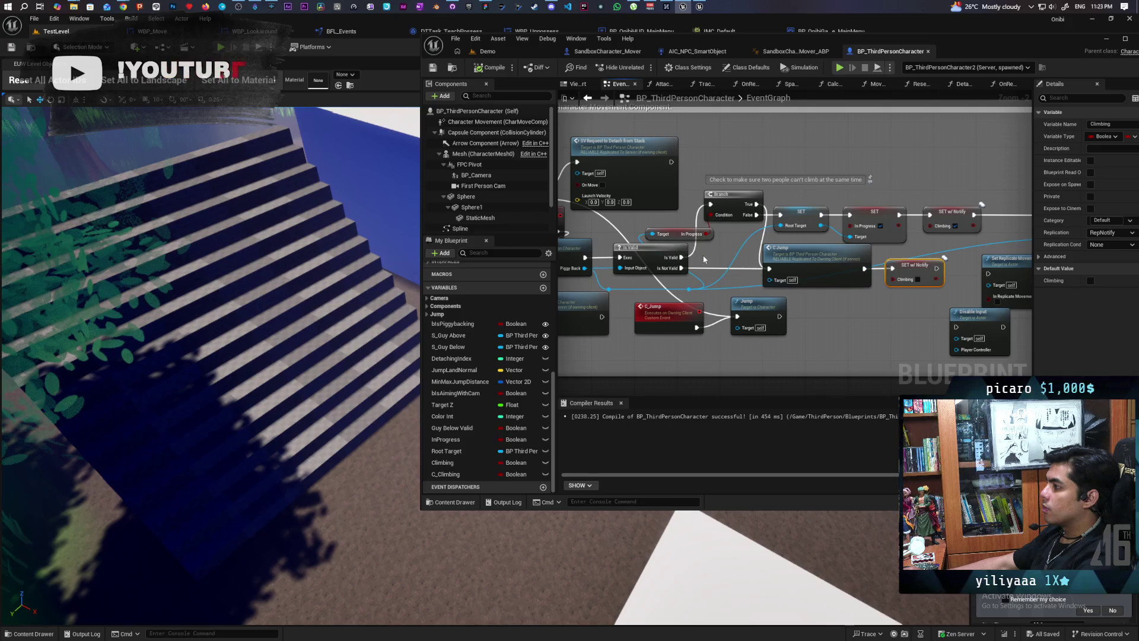
scroll(705, 262, up, 1)
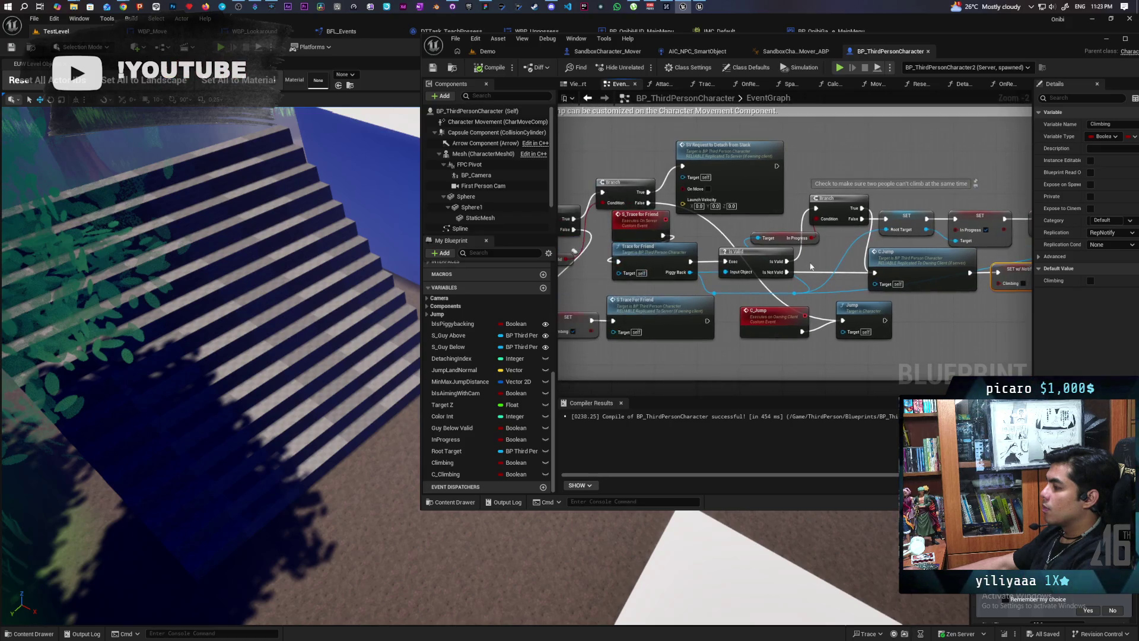
scroll(667, 274, up, 1)
drag(1015, 311, 767, 294)
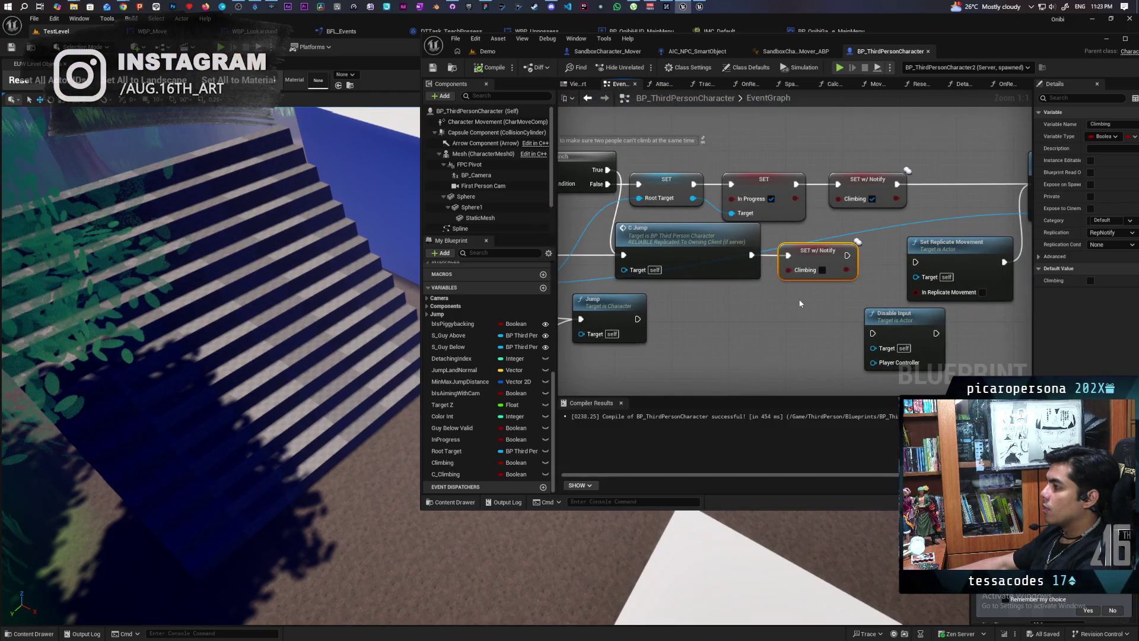
scroll(799, 304, down, 3)
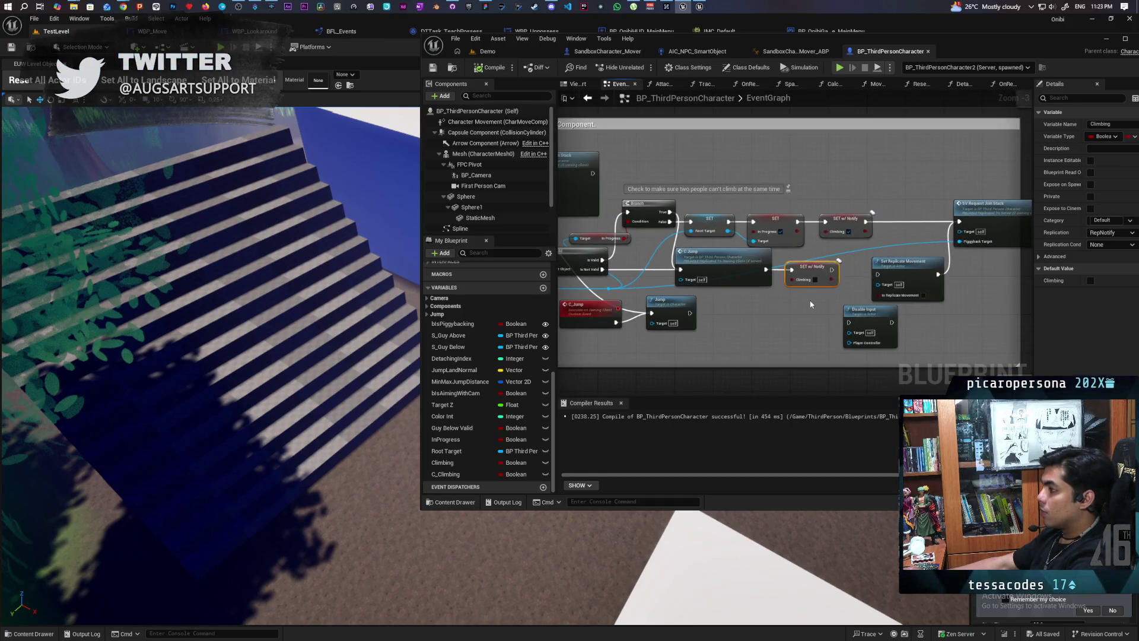
double_click(740, 273)
scroll(739, 289, up, 3)
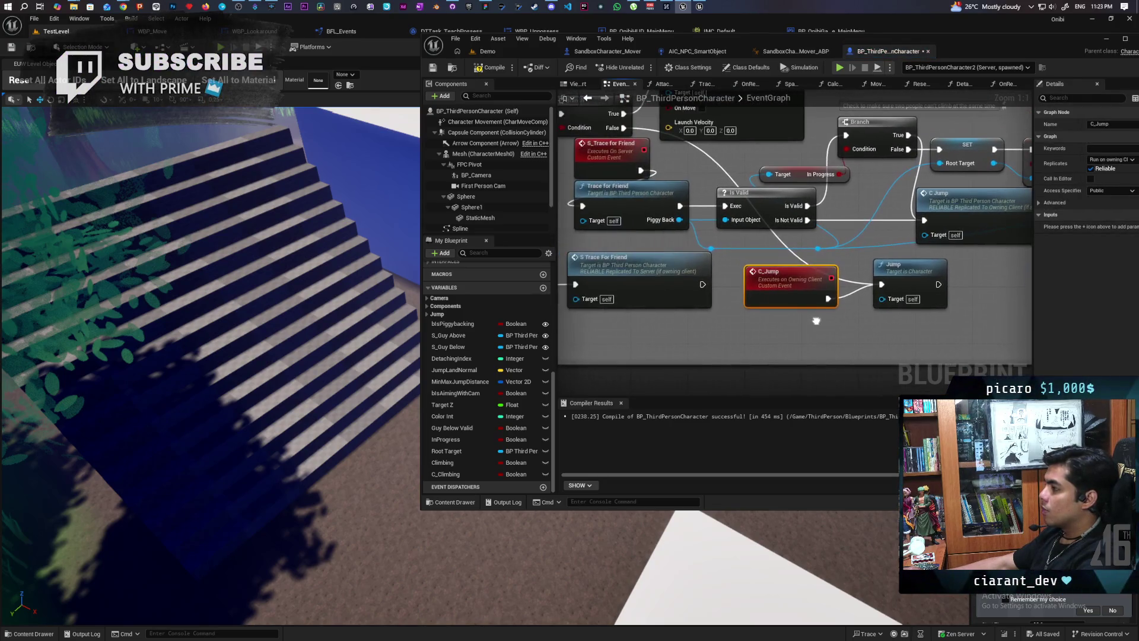
mouse_move(784, 338)
mouse_down()
mouse_move(918, 336)
mouse_move(892, 323)
mouse_move(850, 334)
mouse_move(868, 334)
mouse_up()
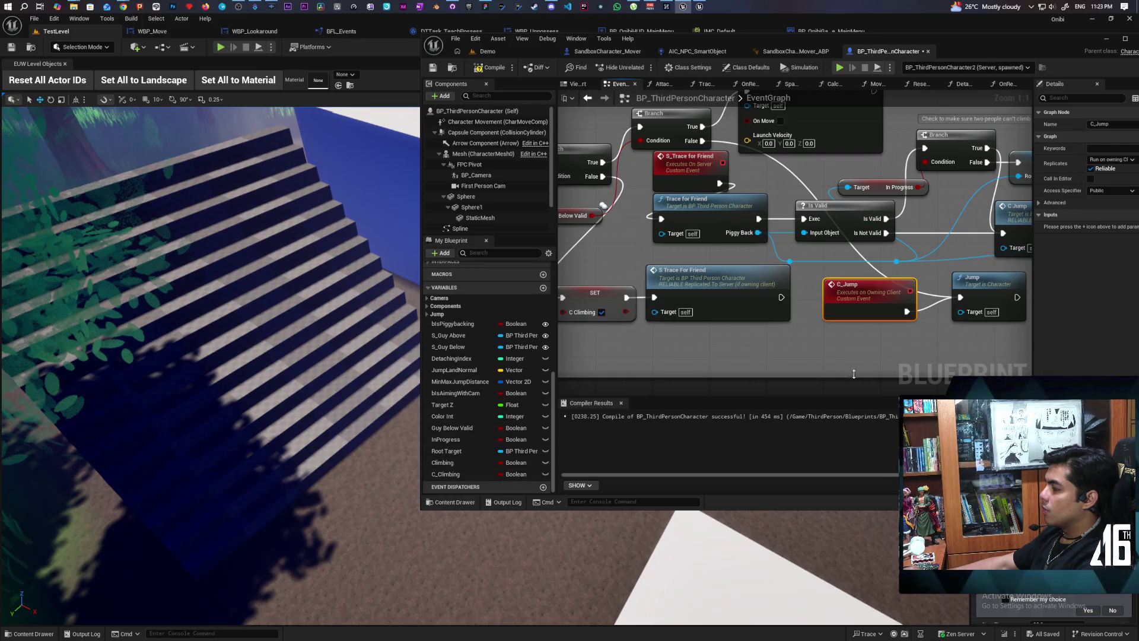
drag(839, 392, 673, 397)
Add a SET C_Climbing node after Jump, compile, and return to the Demo level.
drag(446, 475, 862, 354)
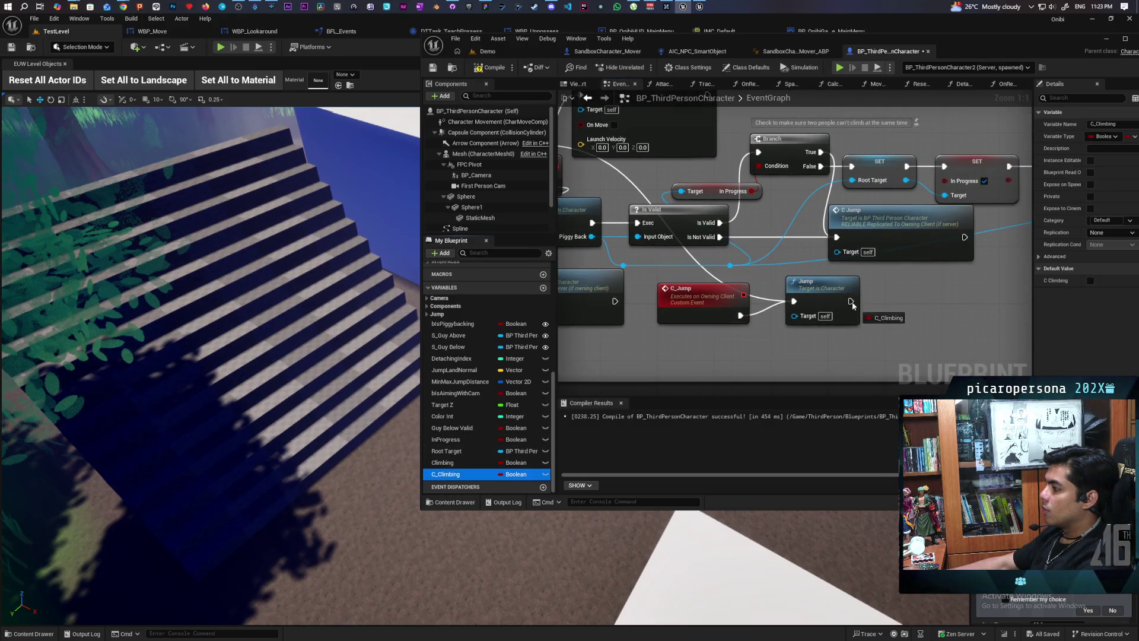
drag(852, 305, 853, 305)
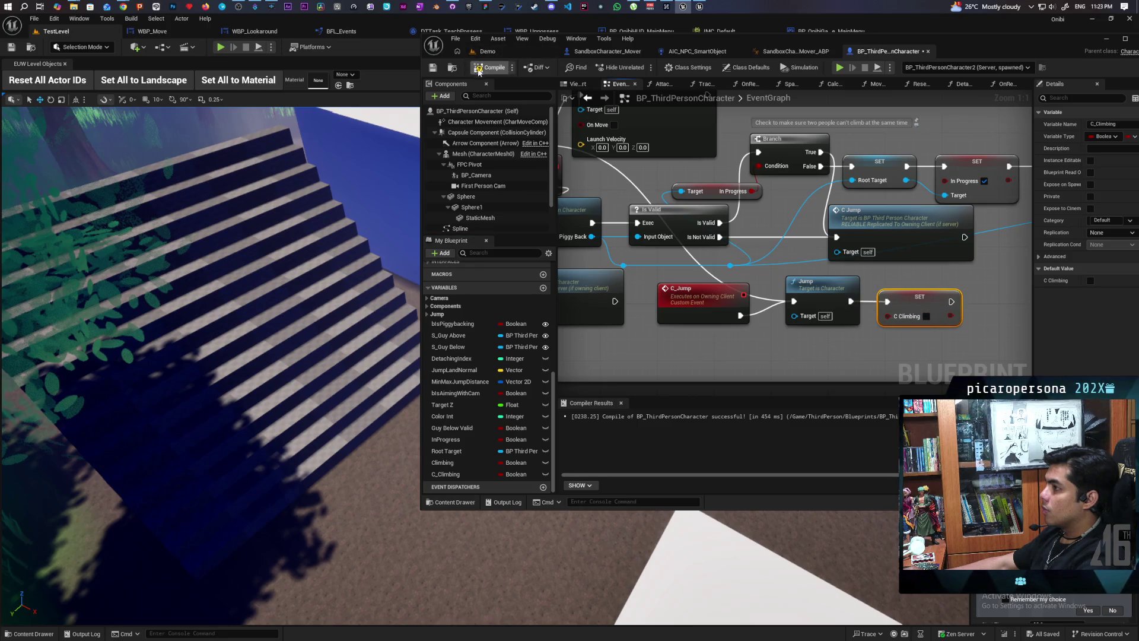
key(ctrl+s)
click(522, 50)
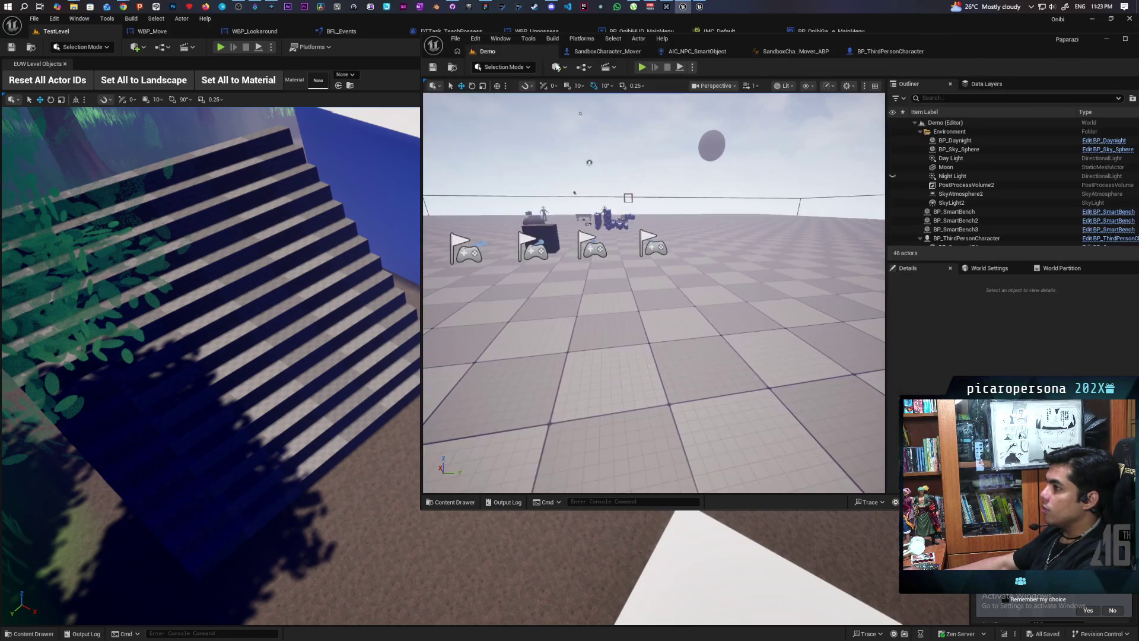
key(alt+p)
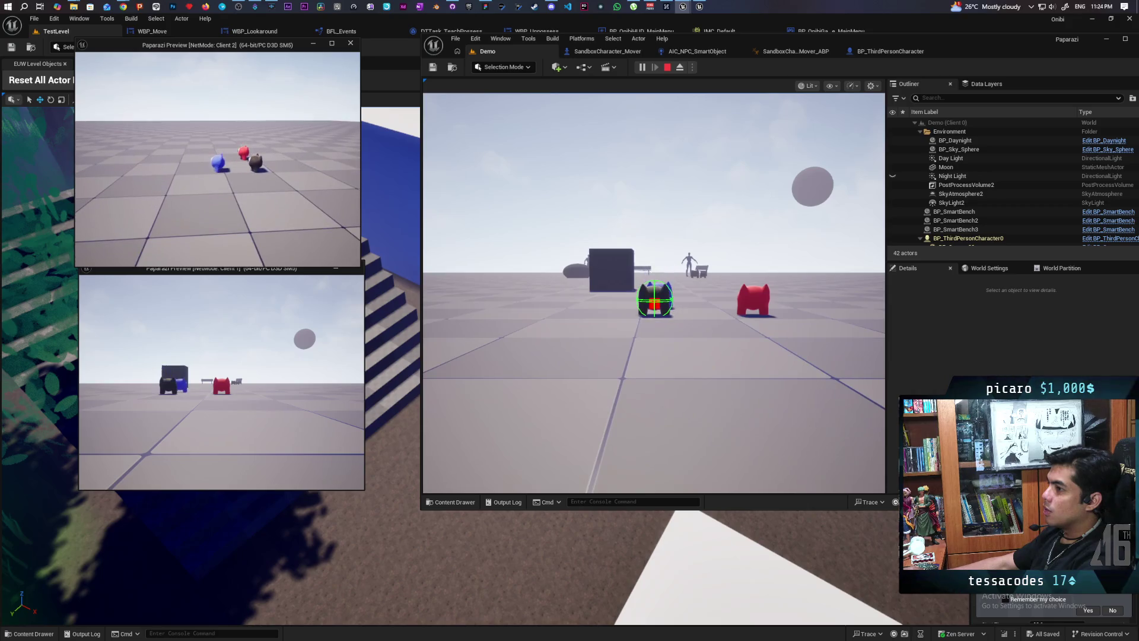
key(Escape)
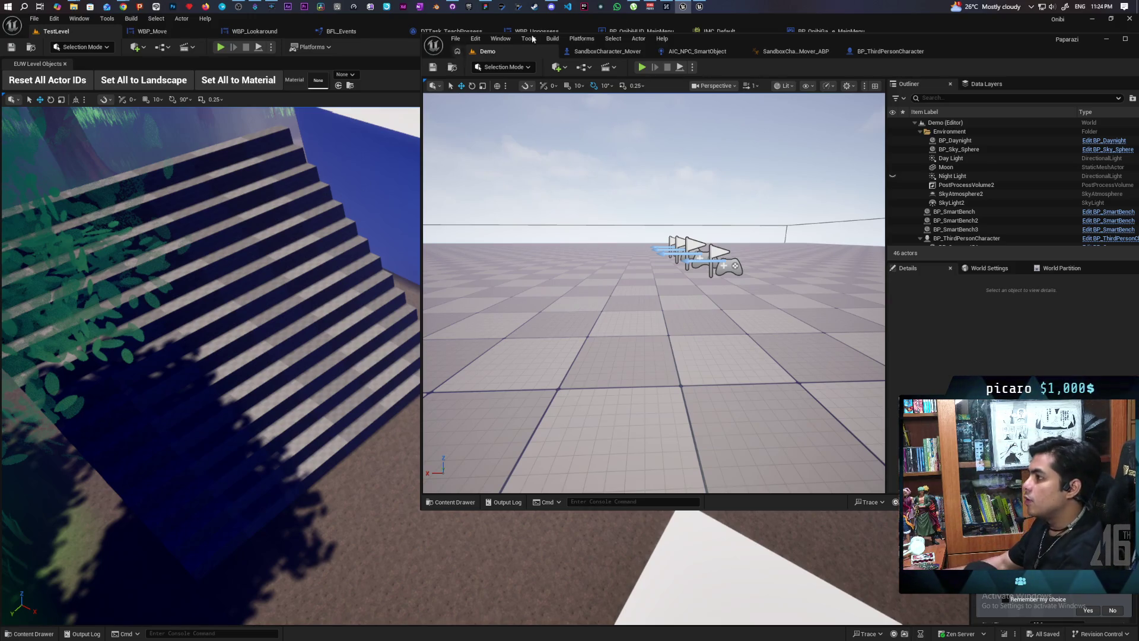
click(642, 67)
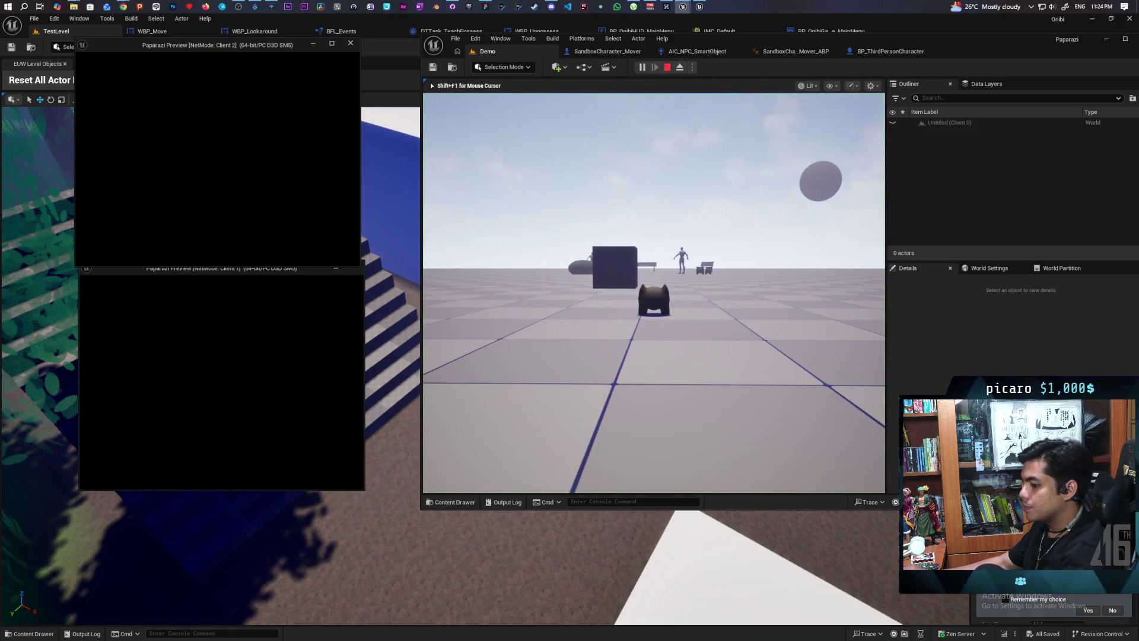
click(499, 224)
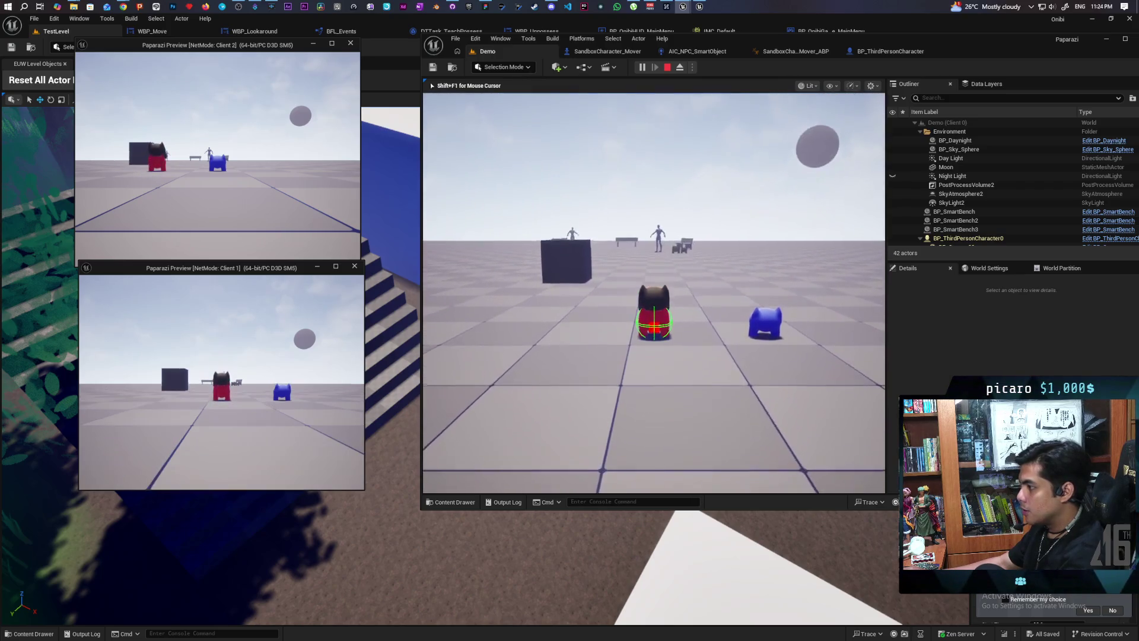
key(w)
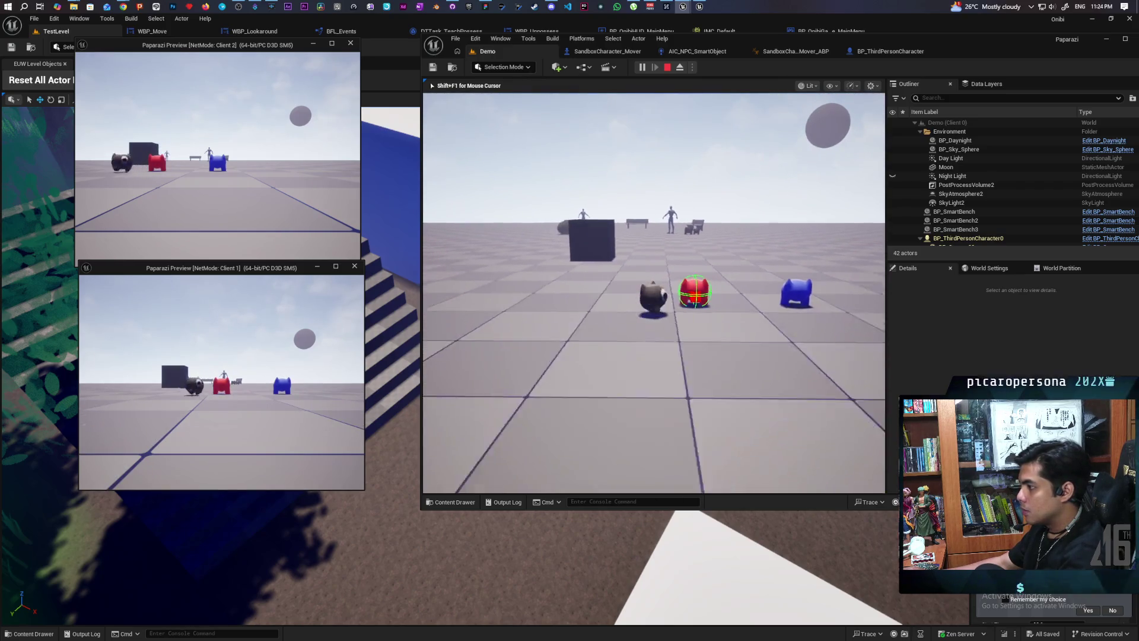
key(e)
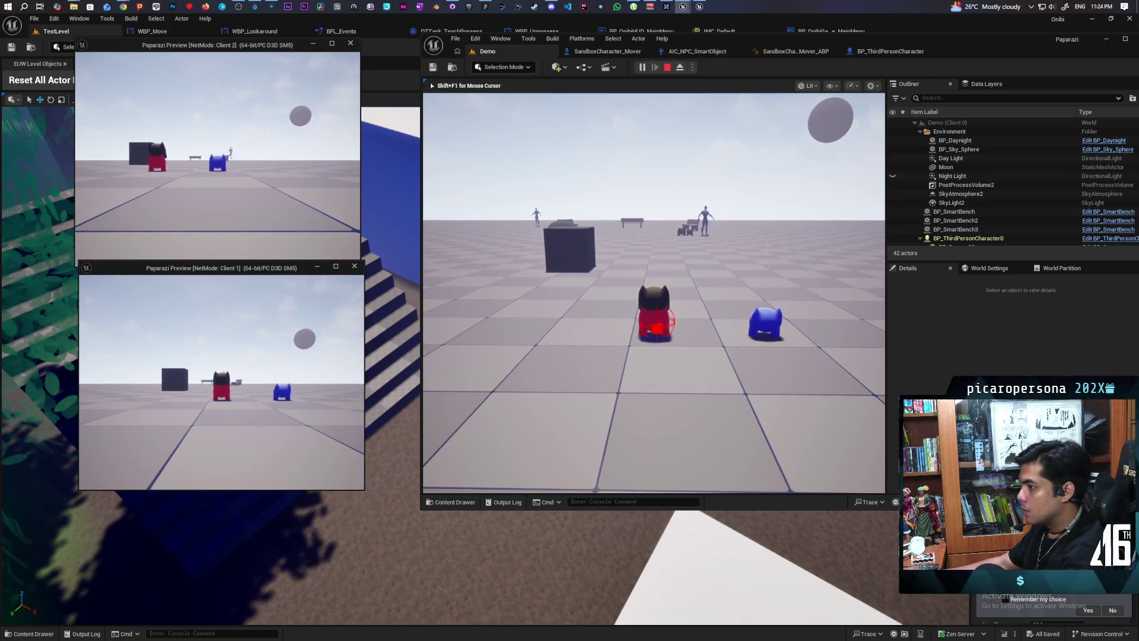
key(e)
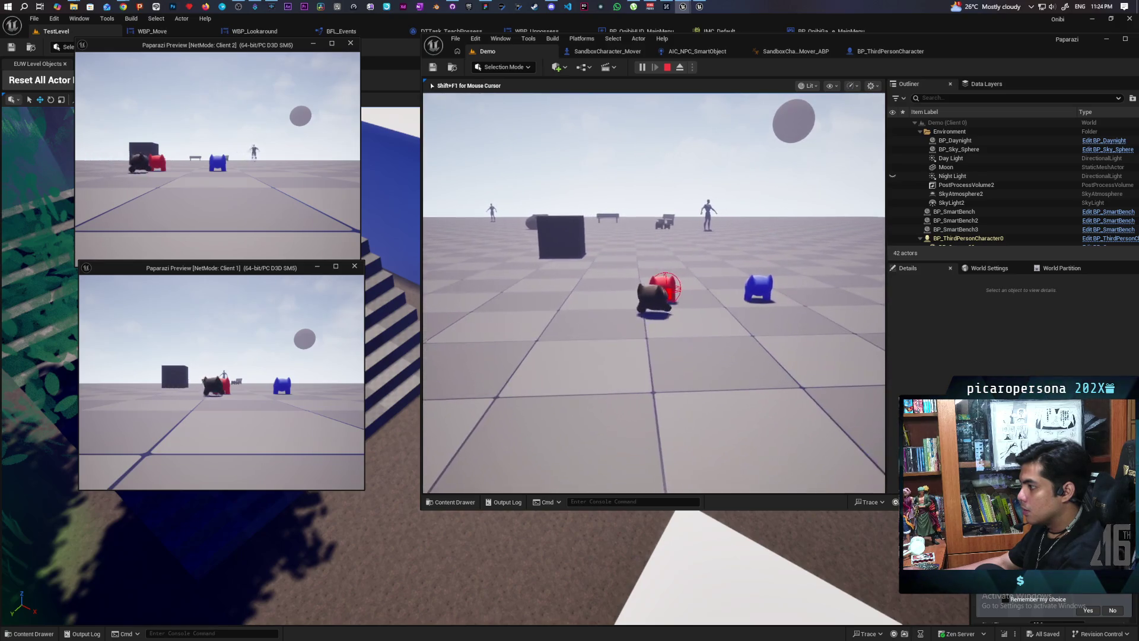
key(e)
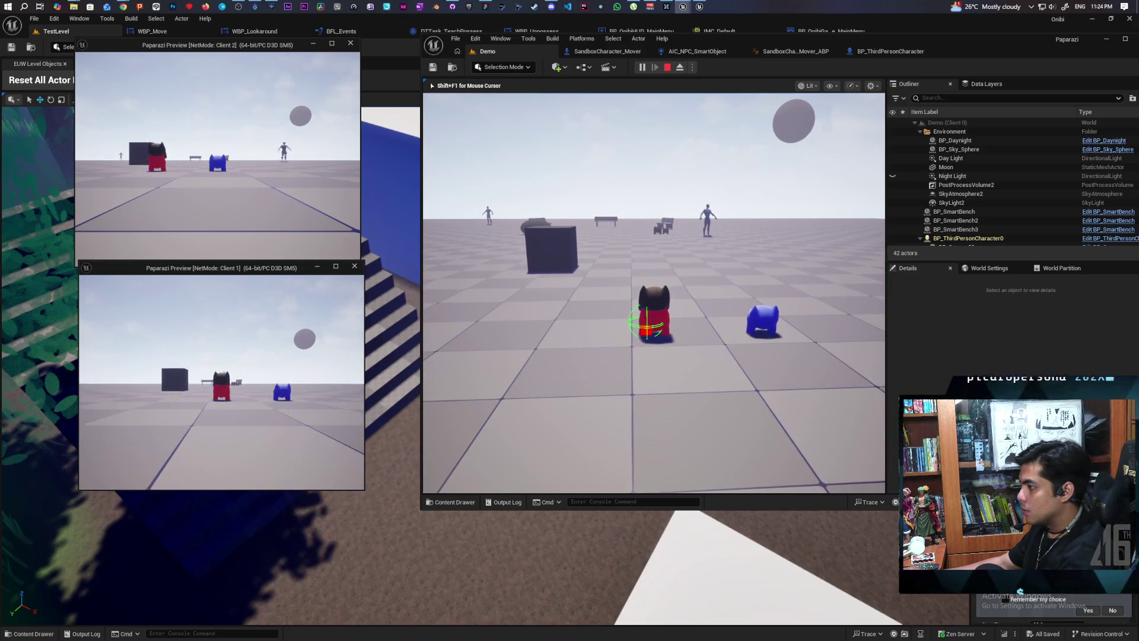
key(e)
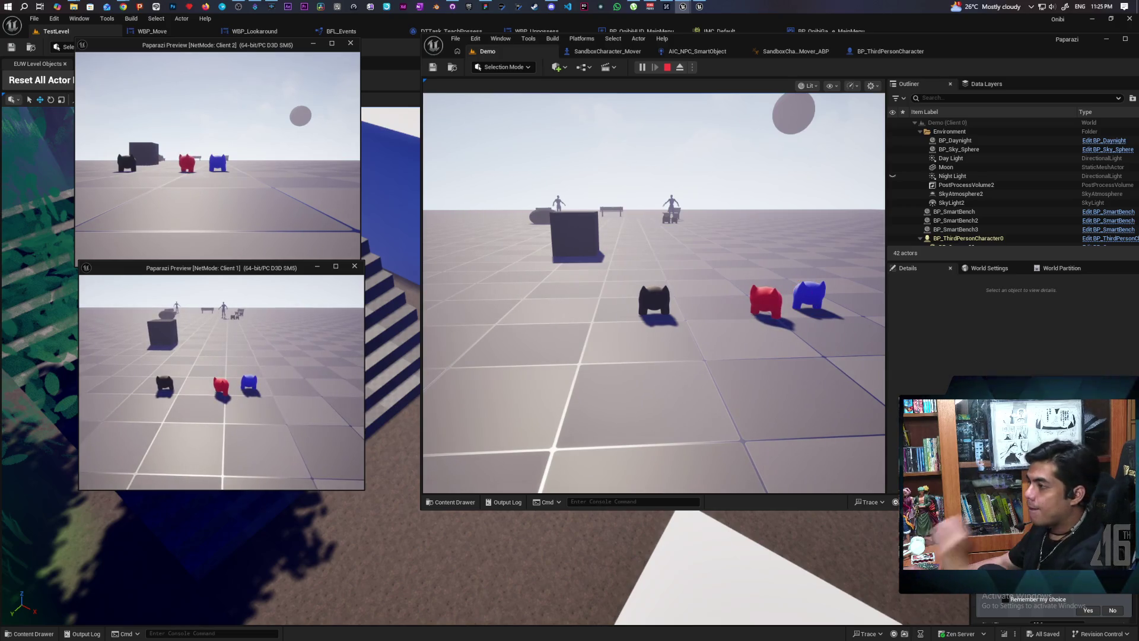
key(Escape)
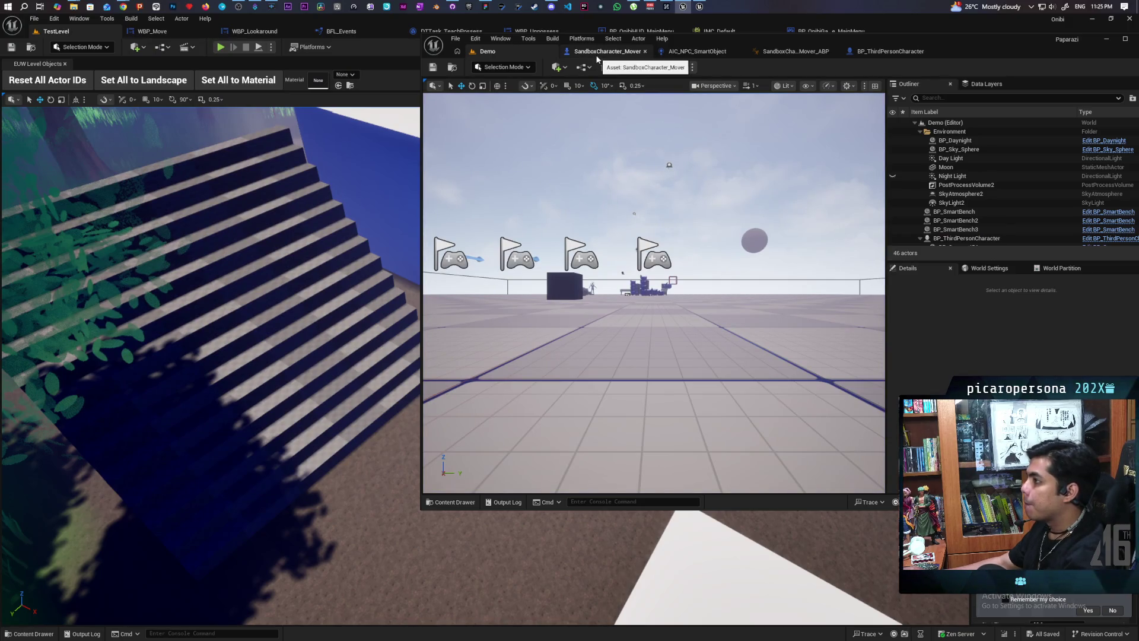
Add an On Component Hit event for the character's Capsule Component.
click(871, 51)
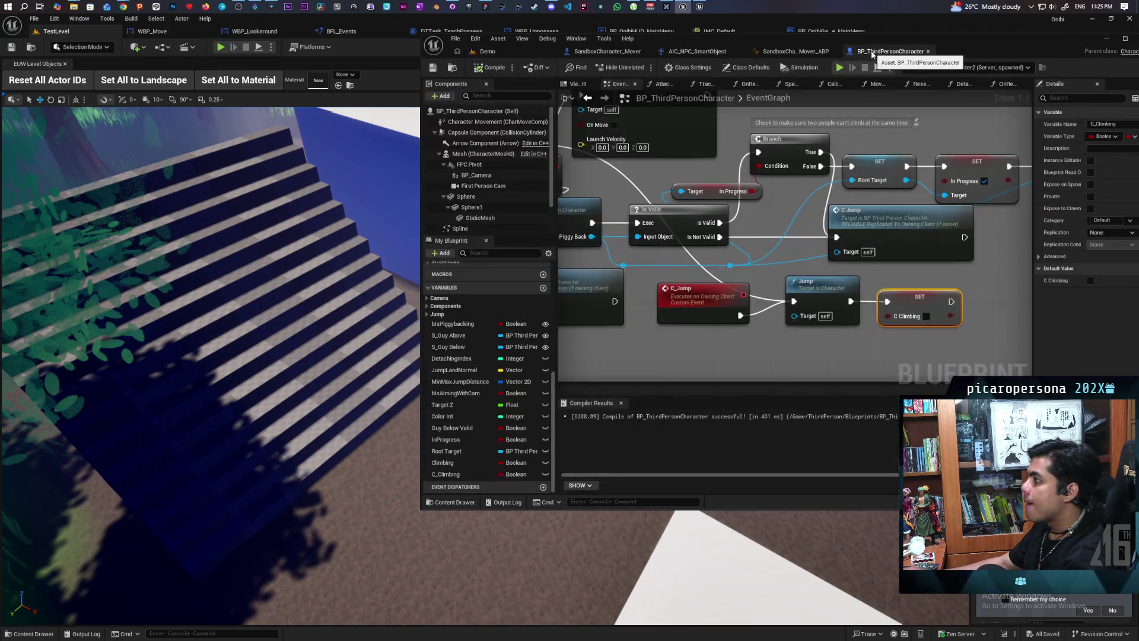
scroll(735, 265, down, 3)
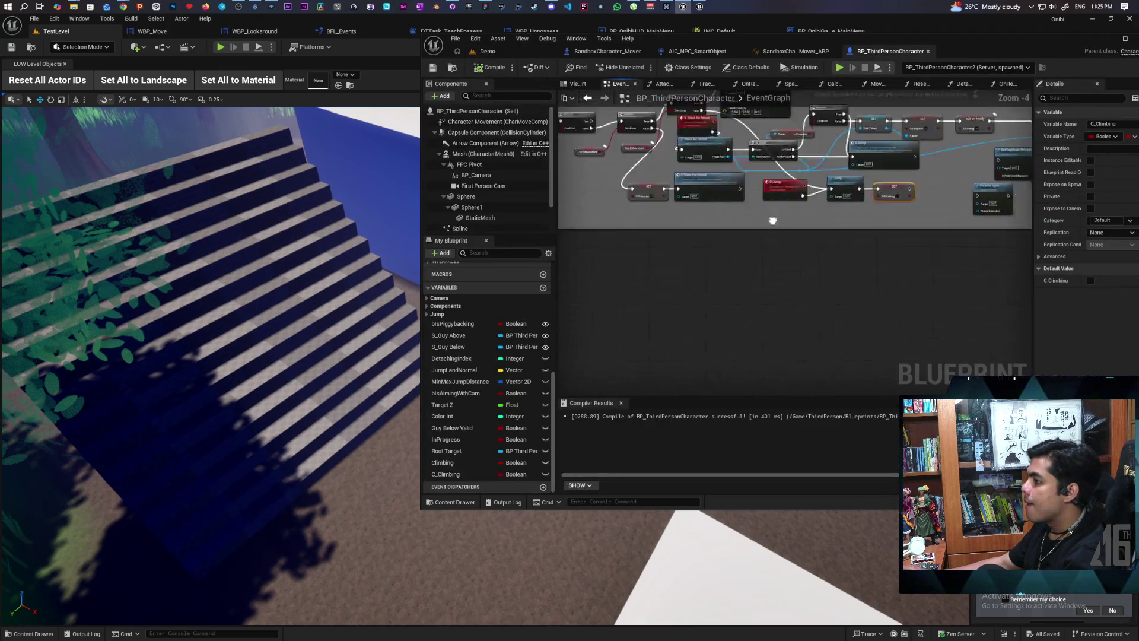
right_click(457, 133)
mouse_move(518, 167)
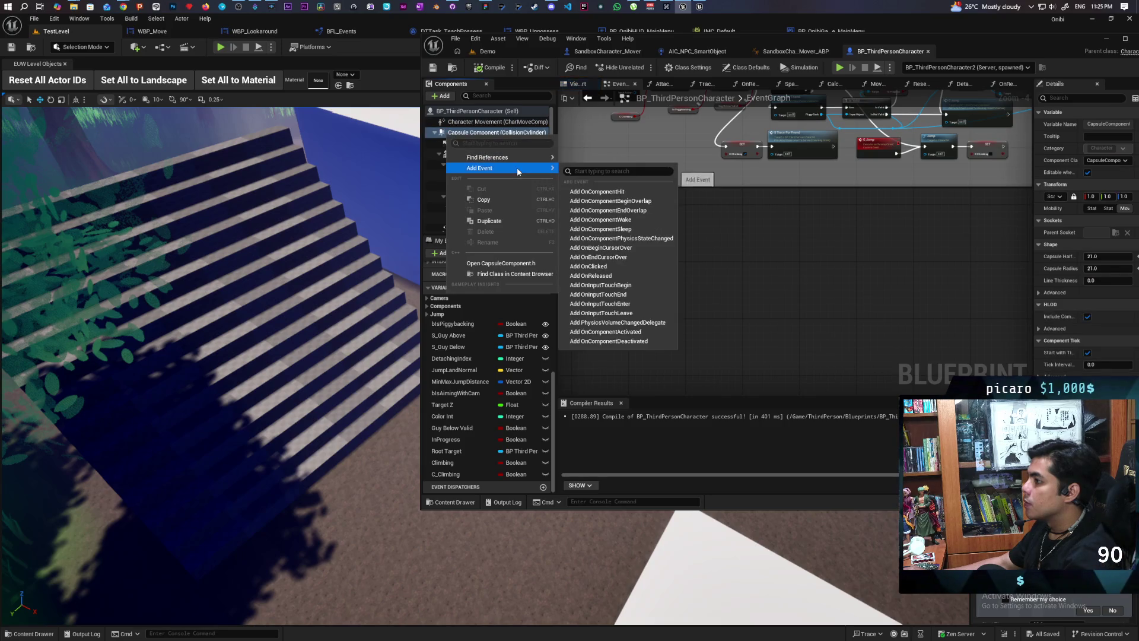
click(599, 192)
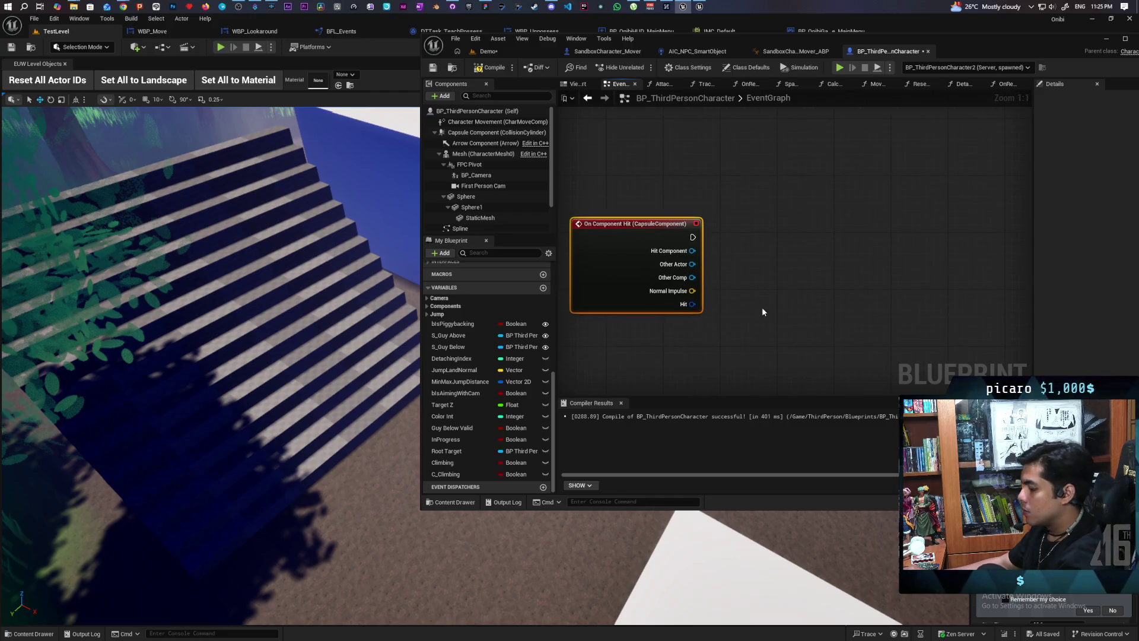
Paste a Print String beside the hit event that prints the hit component's display name.
key(ctrl+v)
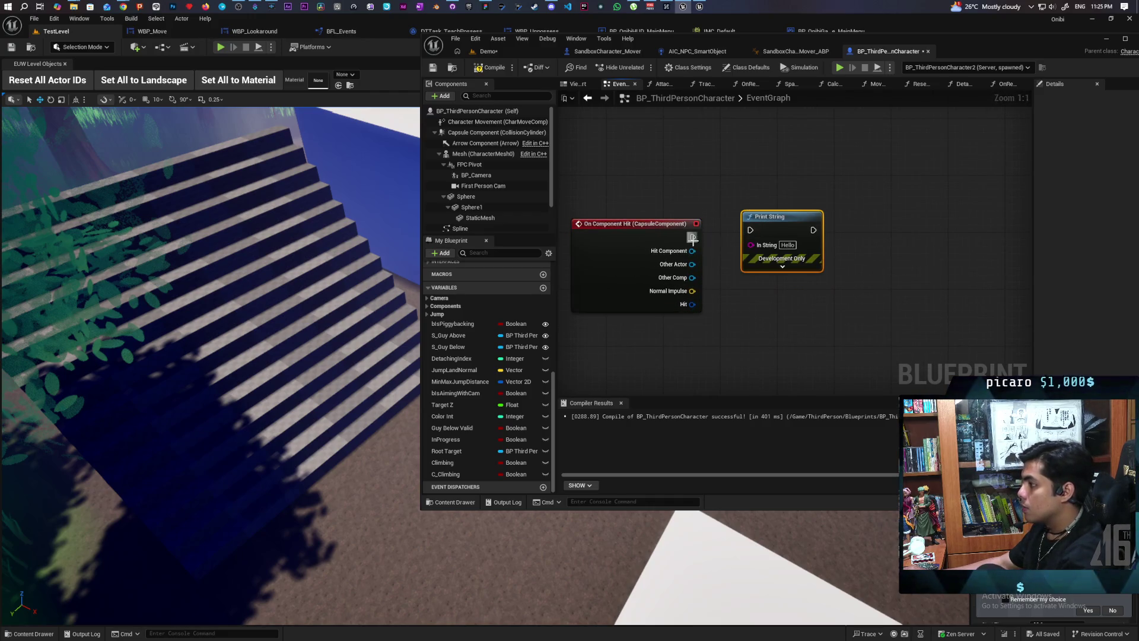
mouse_move(760, 230)
mouse_down()
mouse_move(704, 237)
mouse_move(779, 243)
mouse_up()
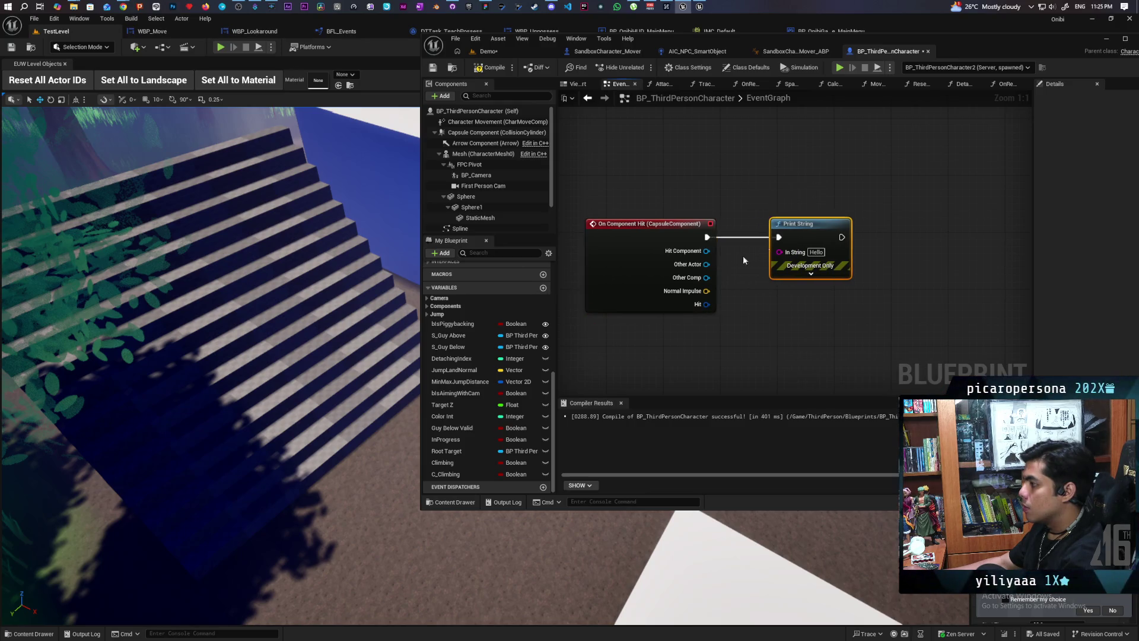
drag(706, 251, 784, 254)
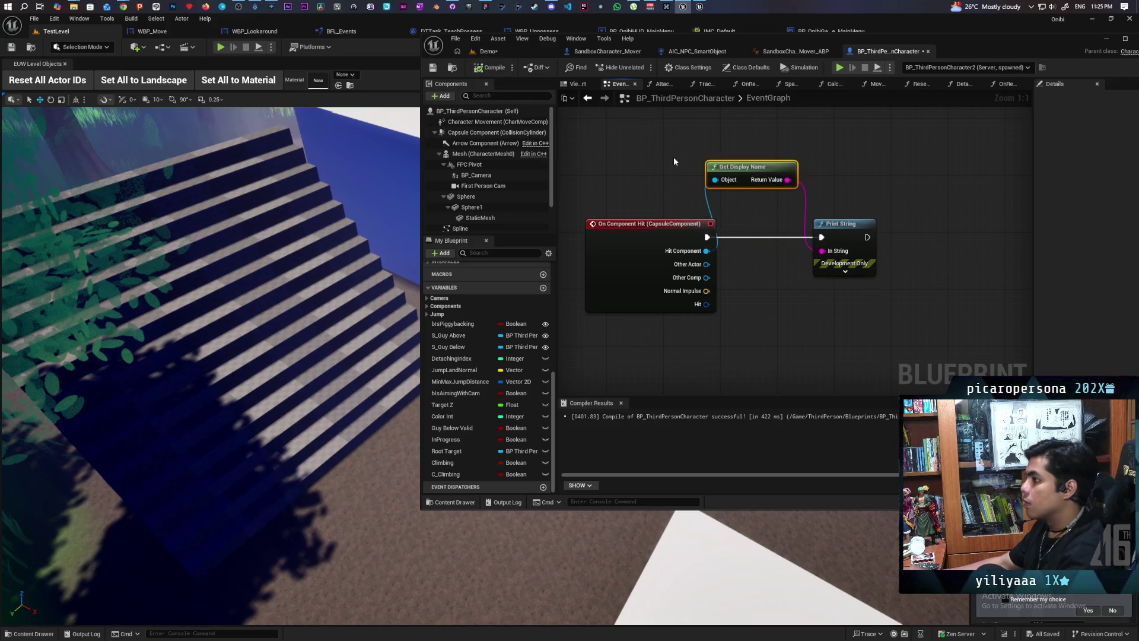
click(522, 52)
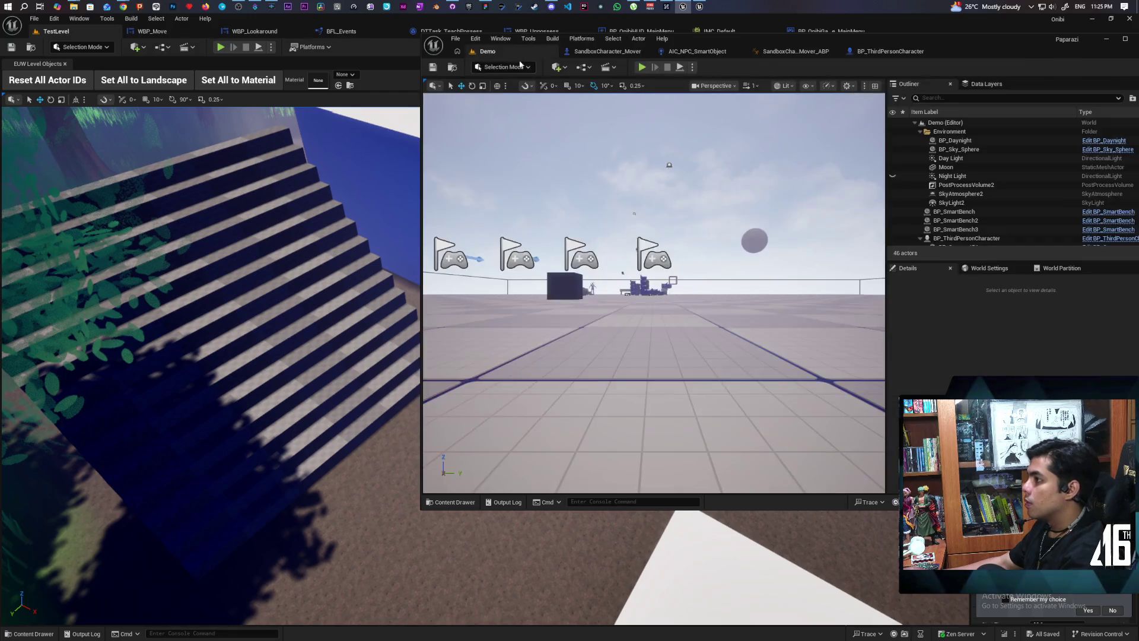
click(642, 68)
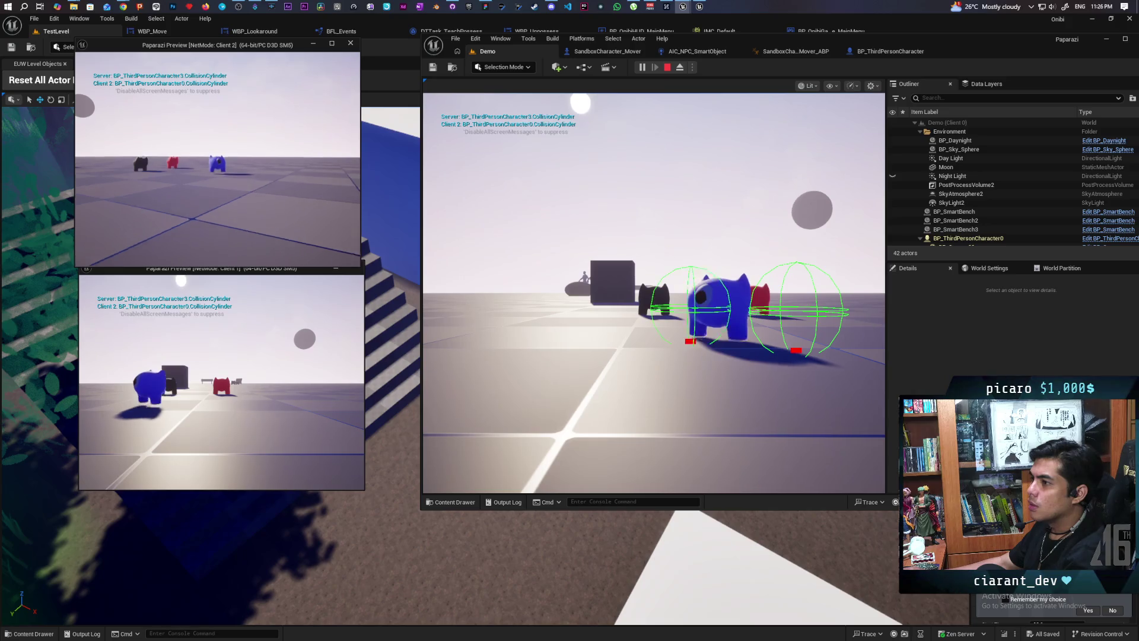
key(Escape)
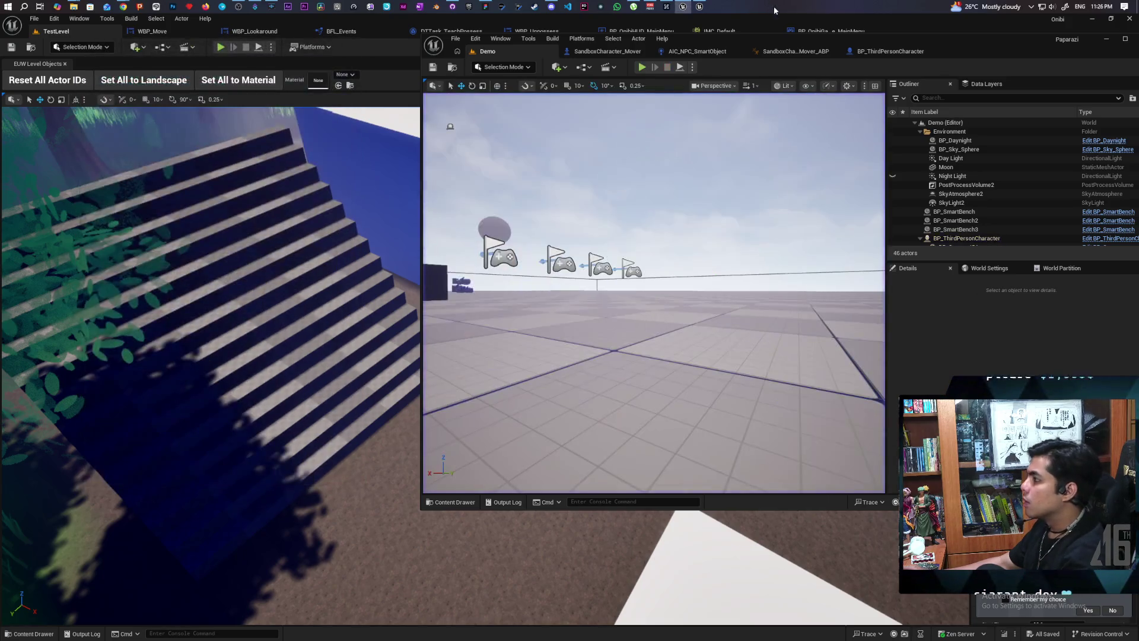
click(889, 52)
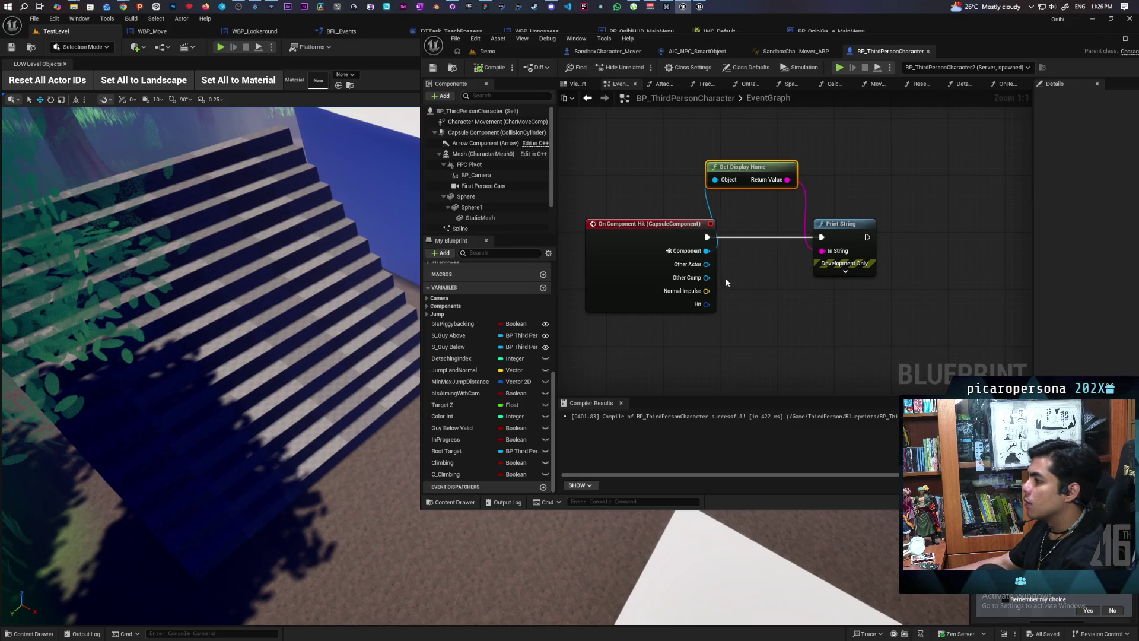
Feed the hit event's Other Comp into Get Display Name, then return to the Demo level.
drag(706, 277, 717, 282)
mouse_move(822, 255)
mouse_down()
mouse_move(741, 185)
mouse_move(761, 189)
mouse_up()
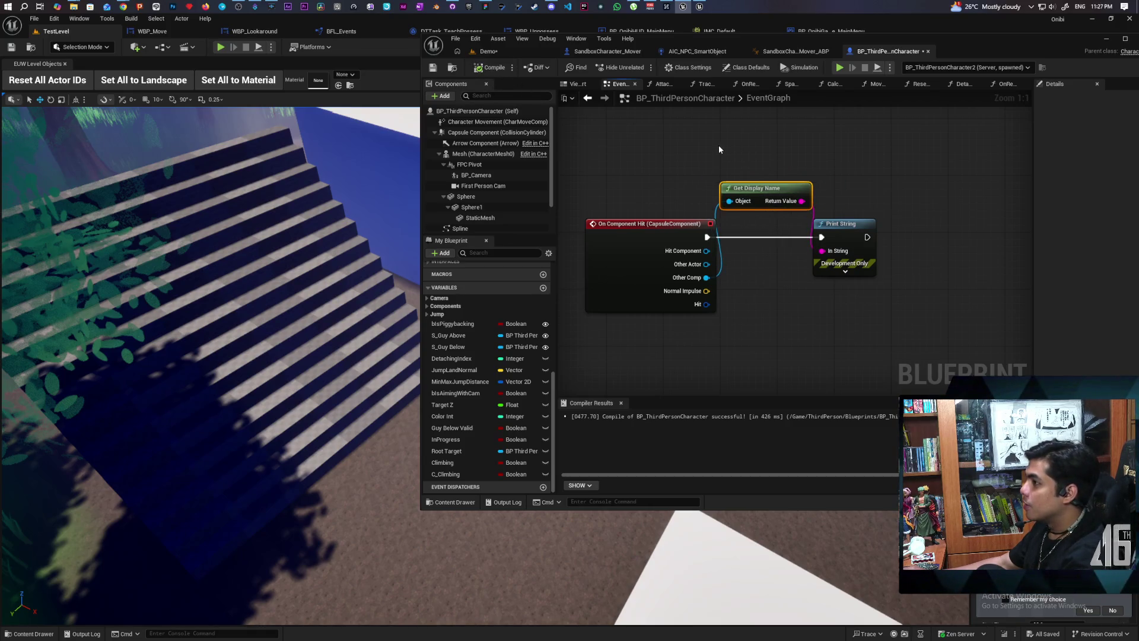
click(488, 51)
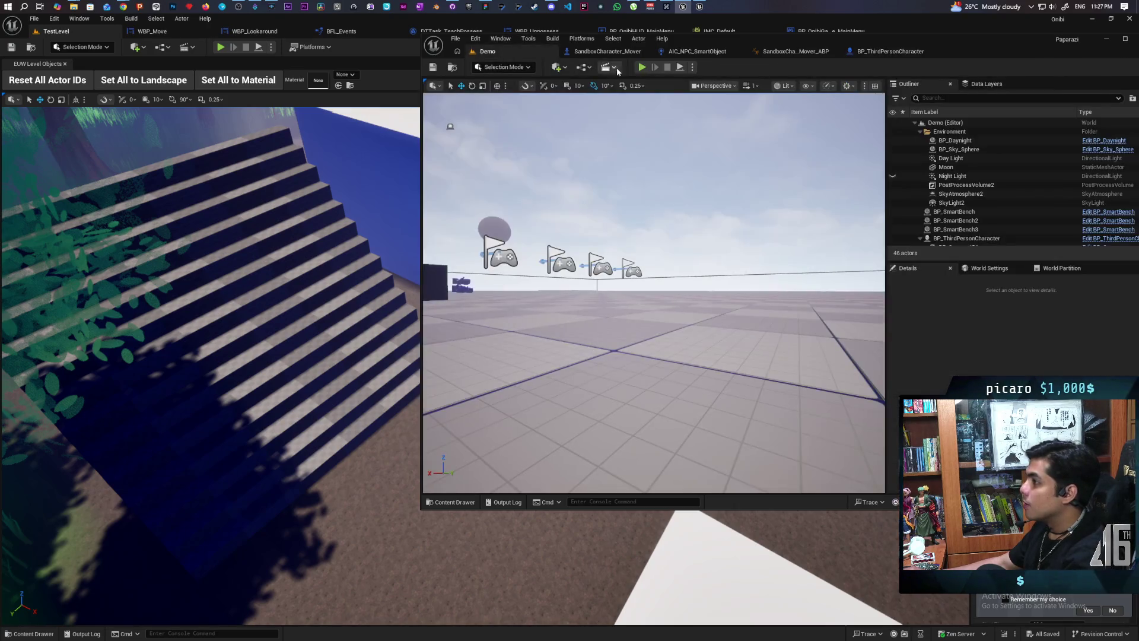
Play-test with Alt+P, walking the blue character into the black one and the box.
key(alt+p)
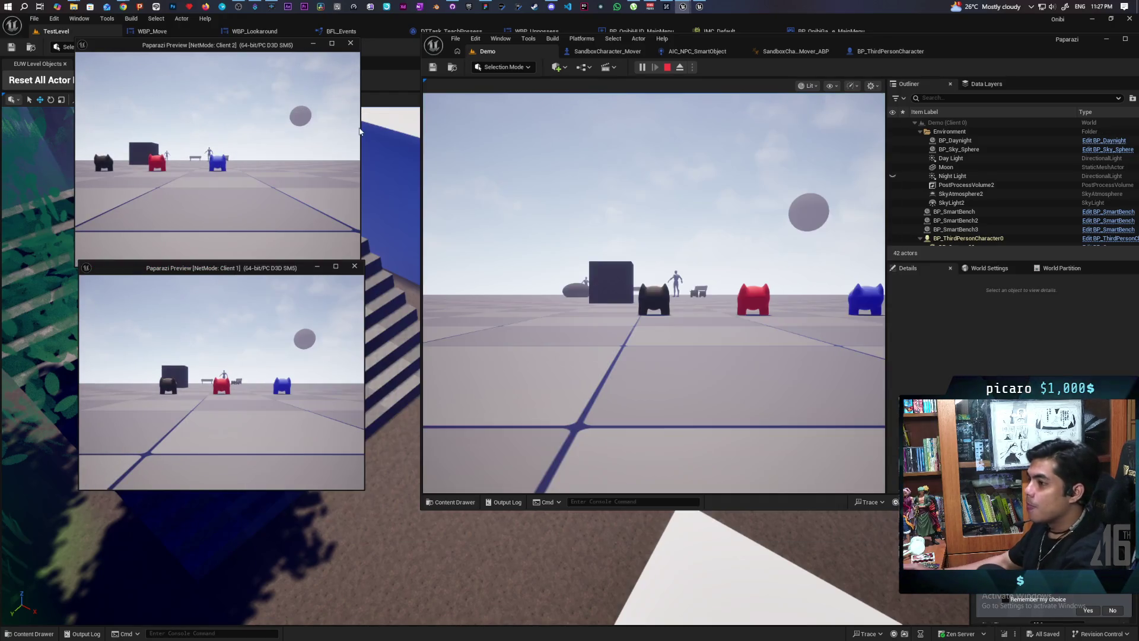
key(w)
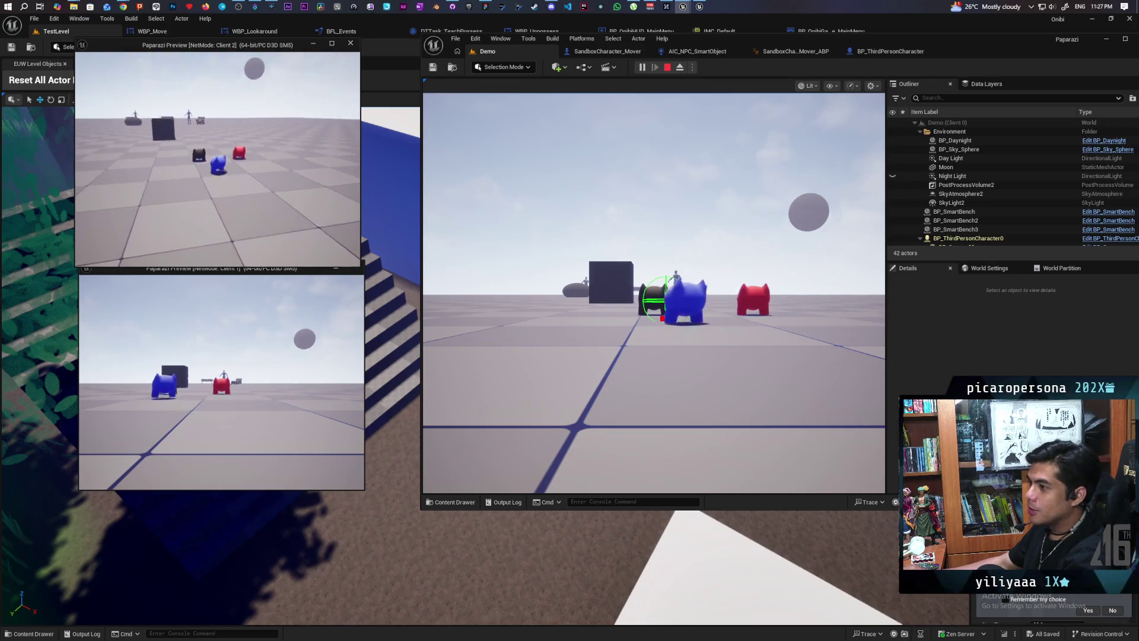
key(e)
key(w)
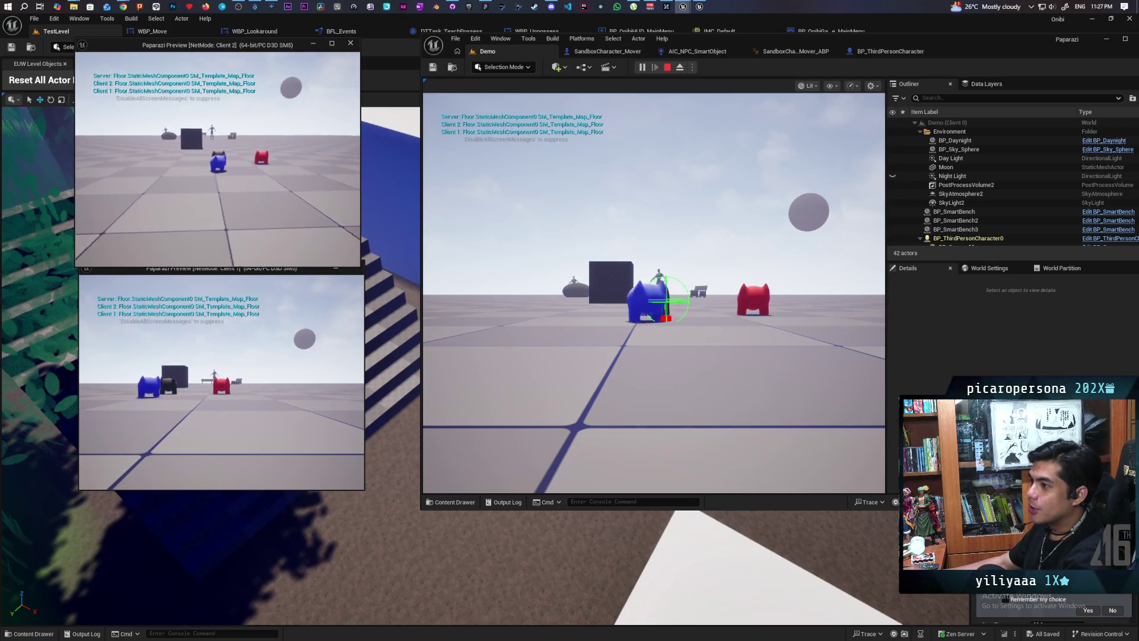
key(w)
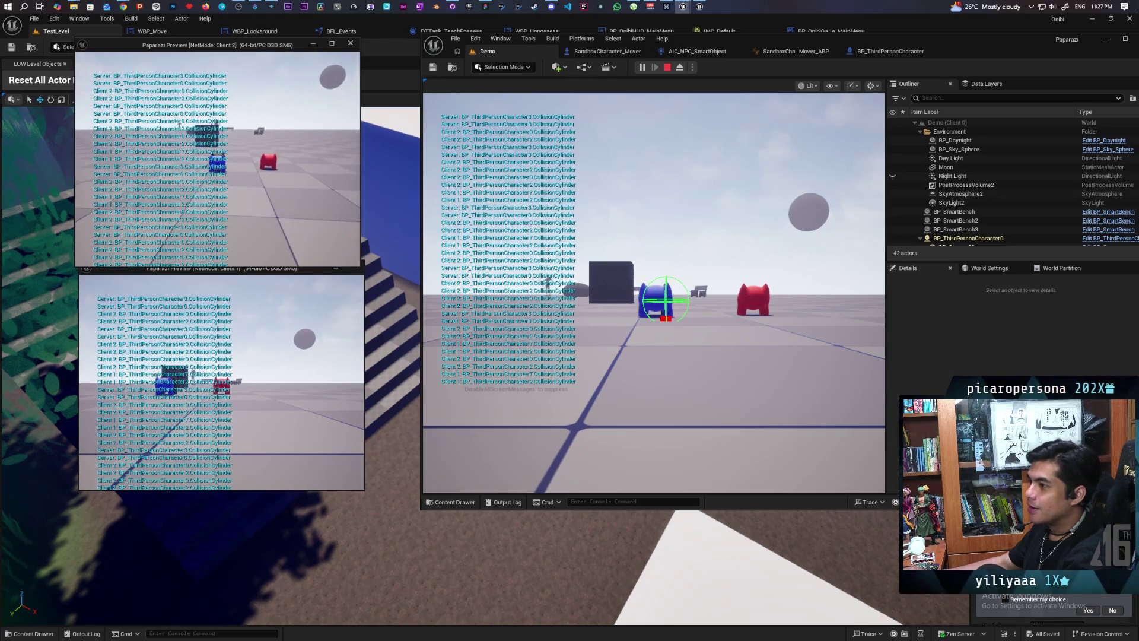
key(w)
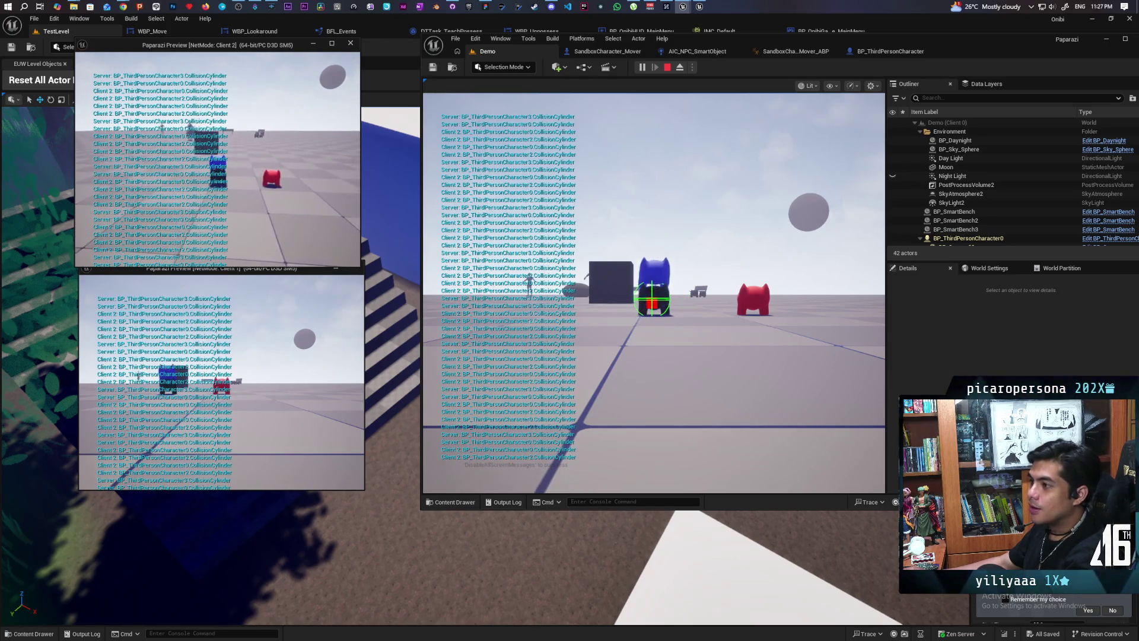
key(w)
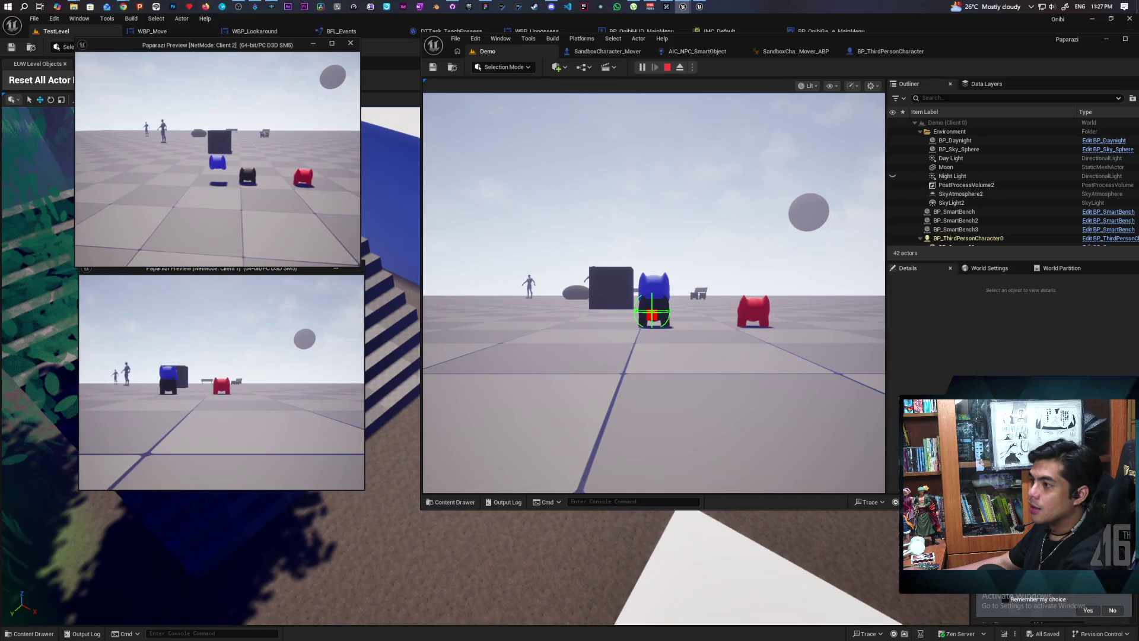
key(w)
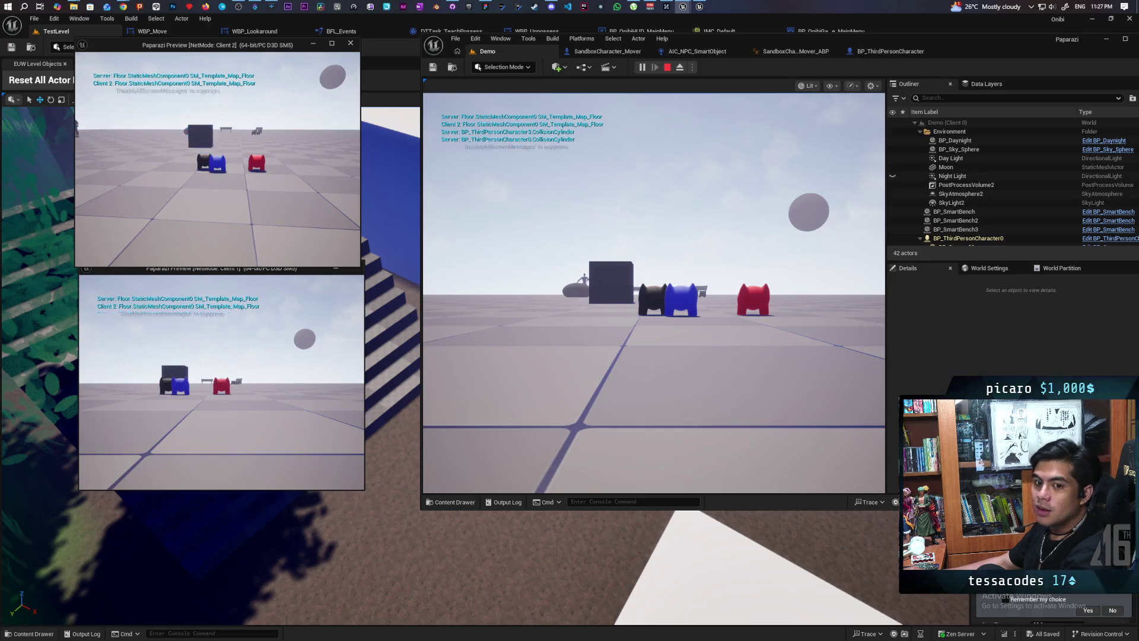
key(s)
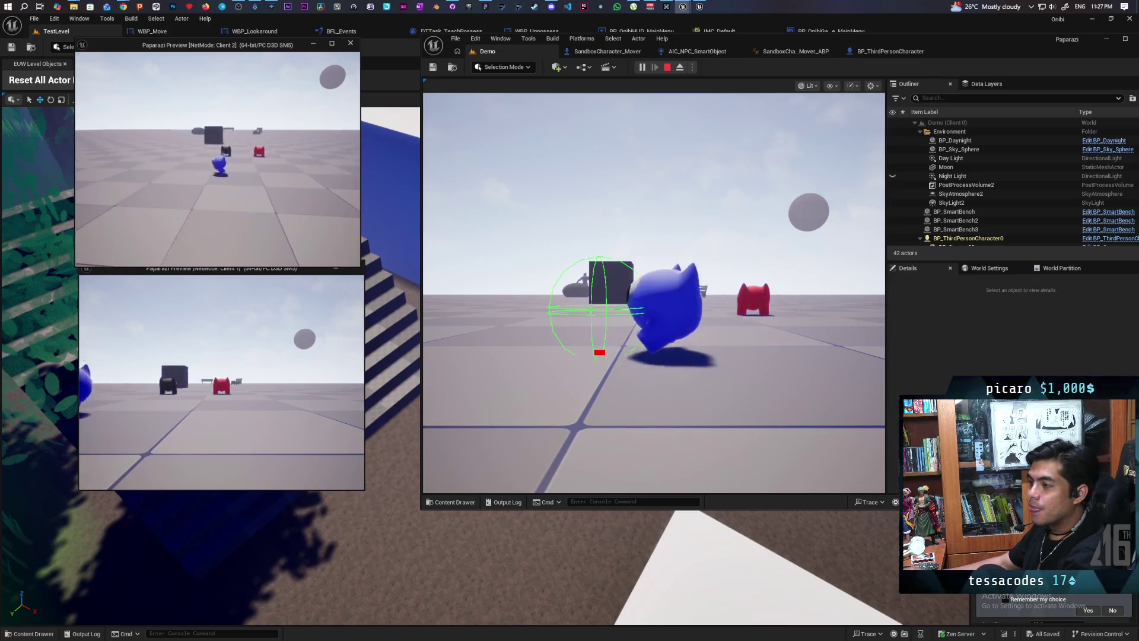
key(w)
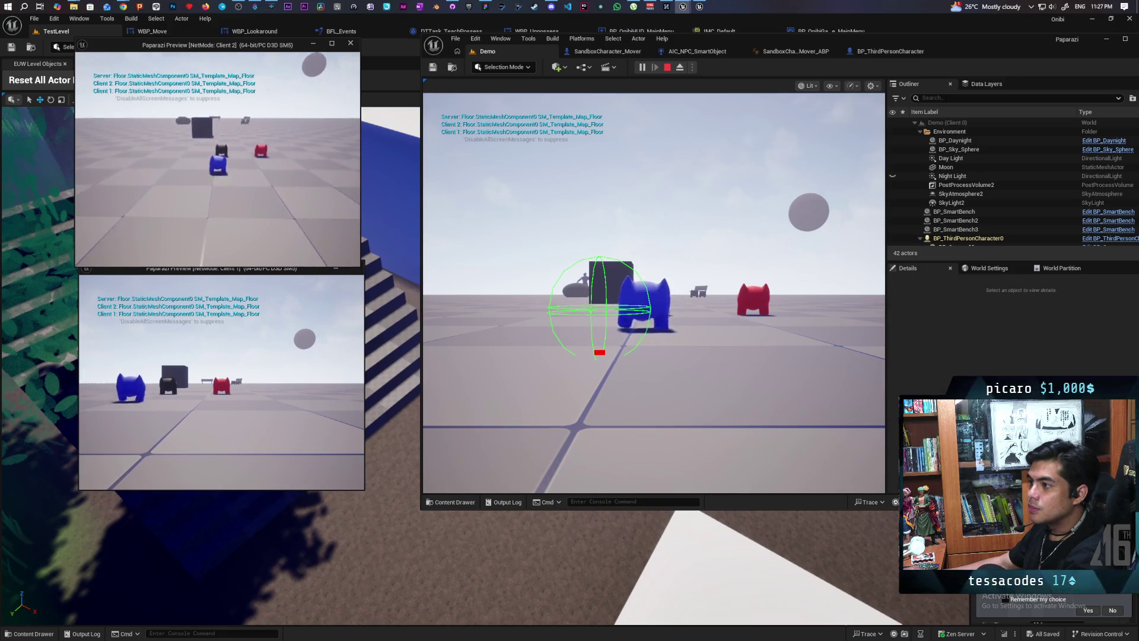
key(w)
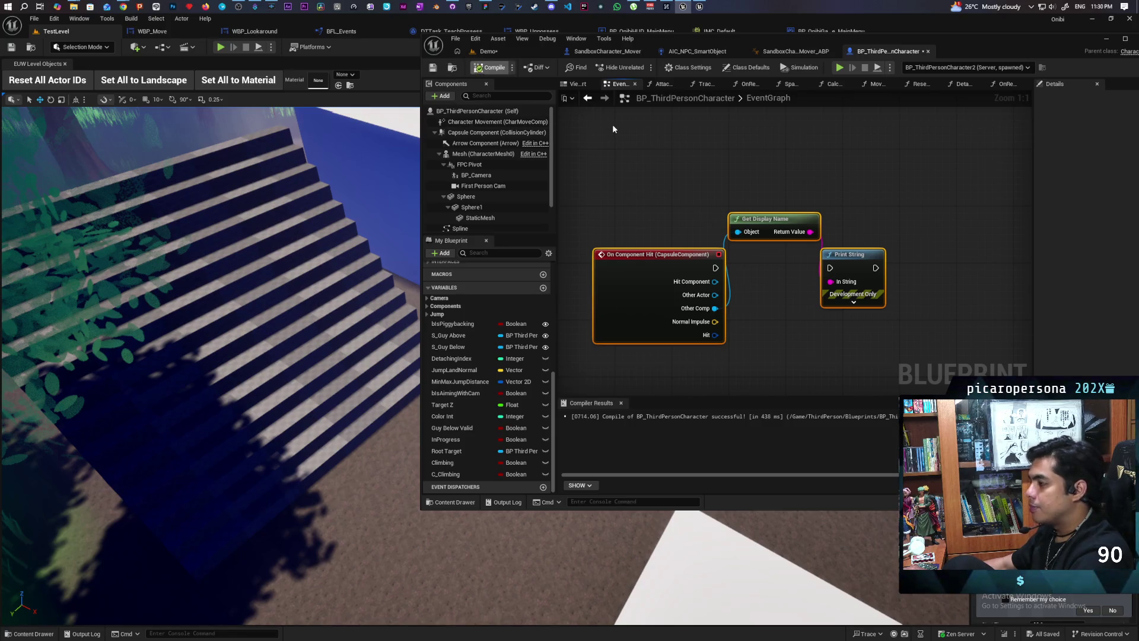
Run another multiplayer play-test from the Demo level, walk around, then stop it.
click(503, 51)
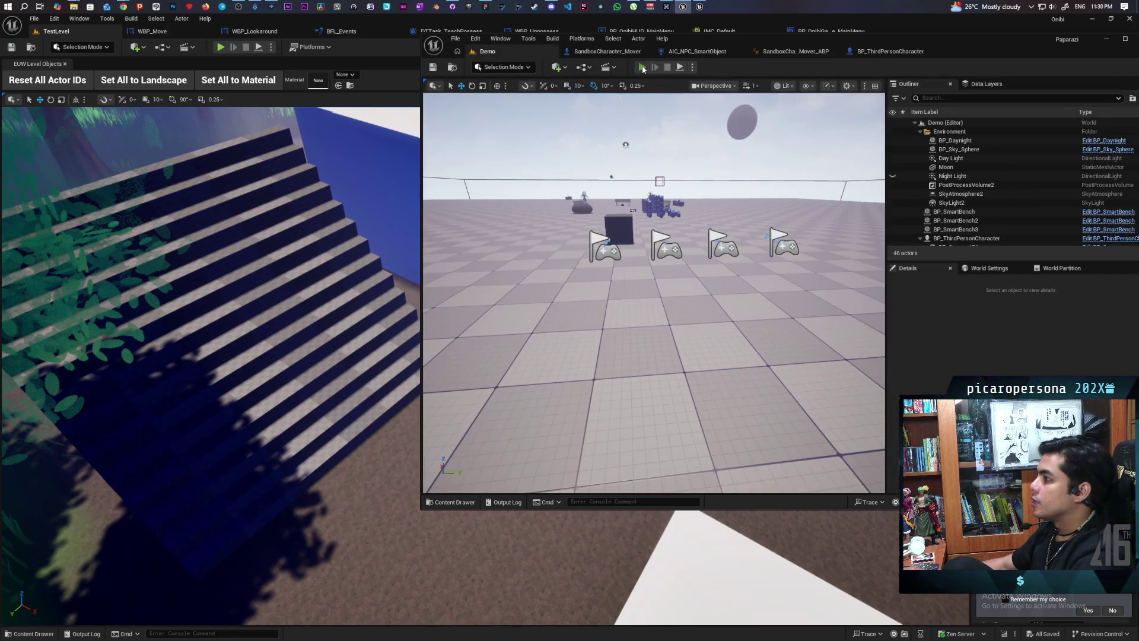
click(642, 67)
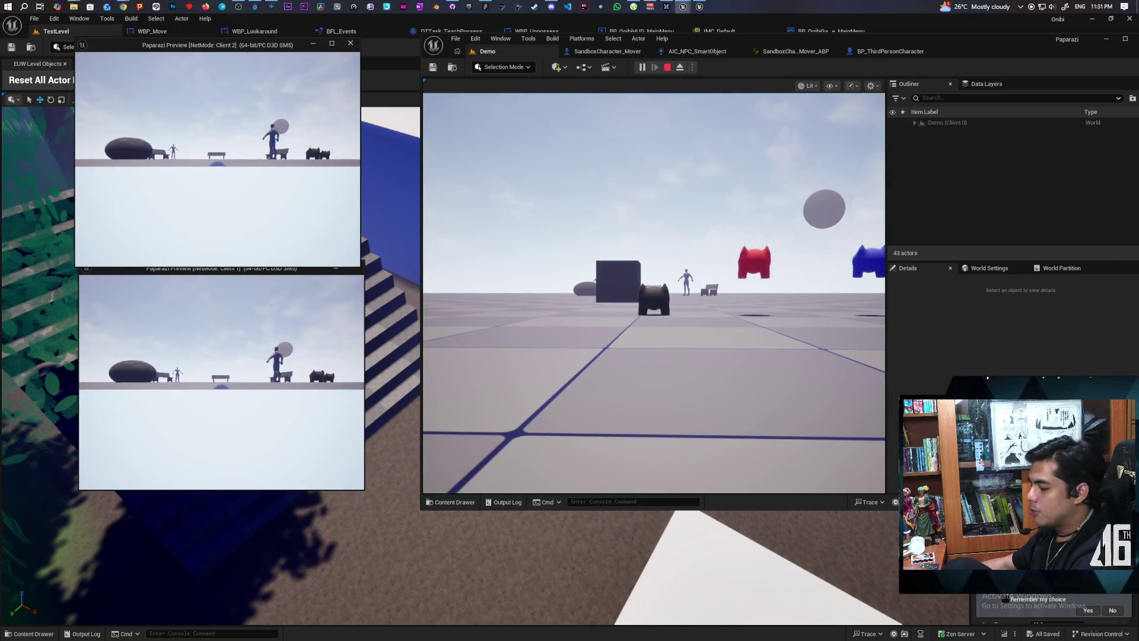
key(w)
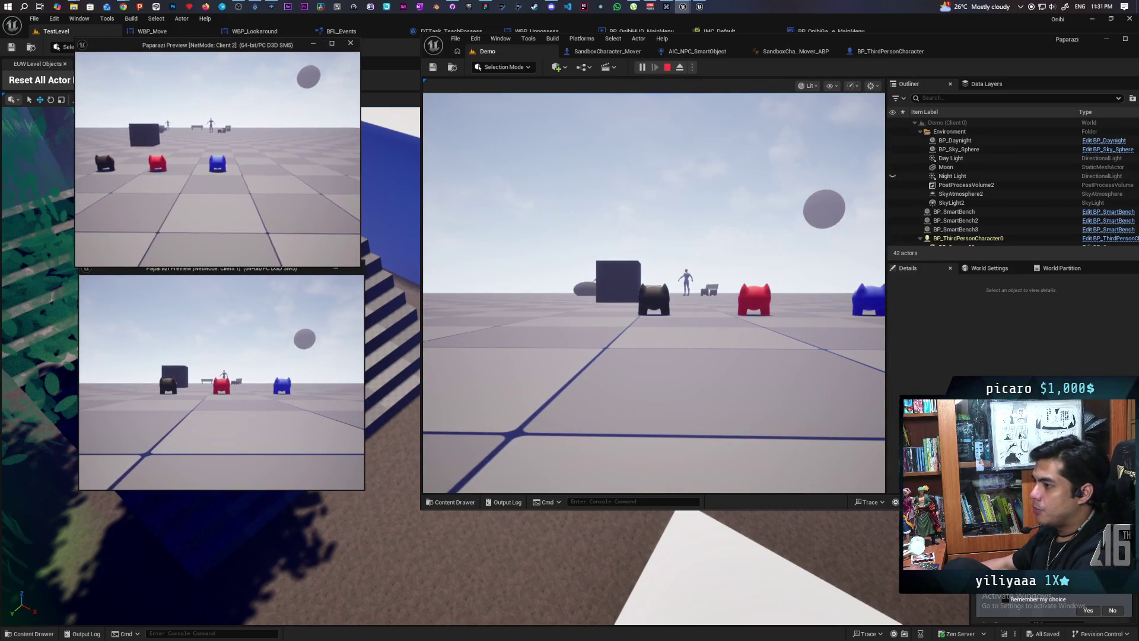
key(w)
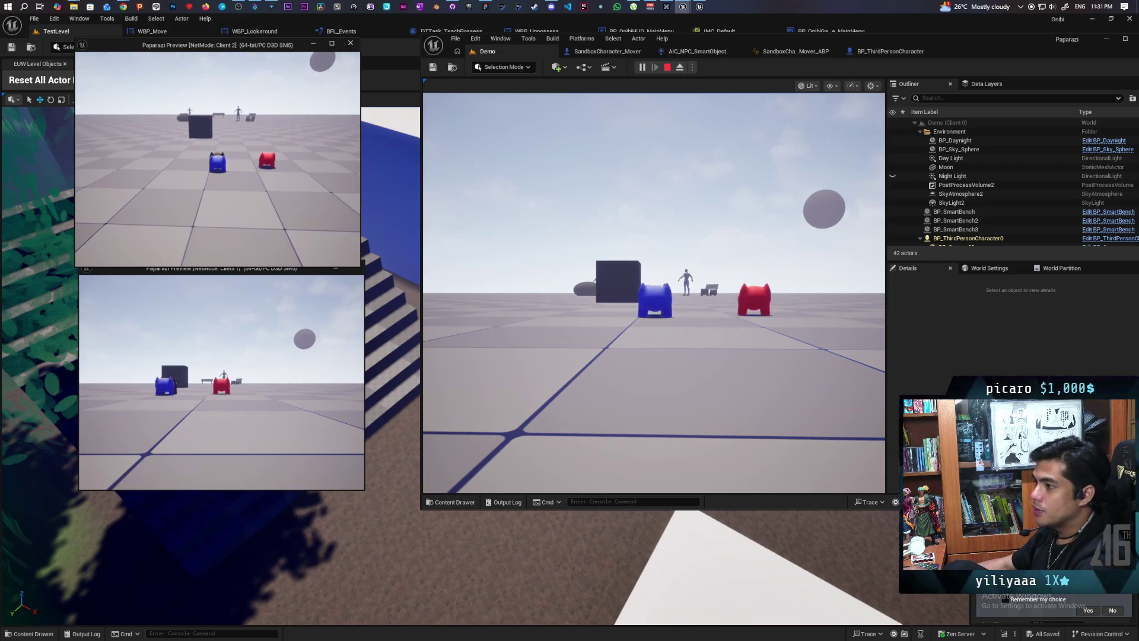
key(s)
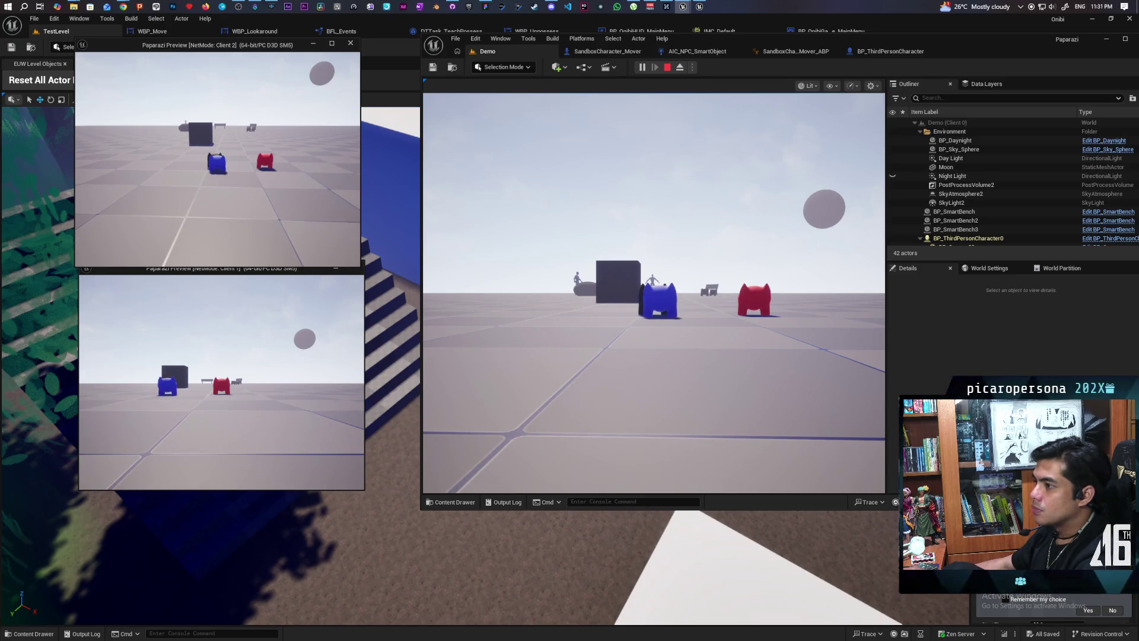
key(Escape)
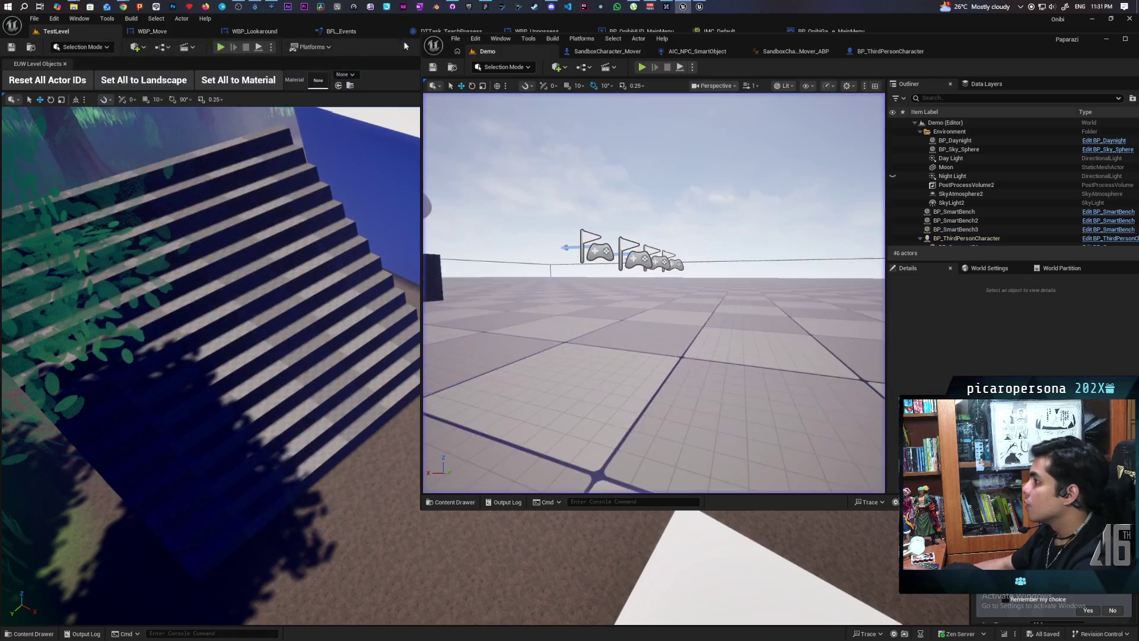
Maximize the character blueprint editor and open the Detach from Stack function graph.
click(887, 52)
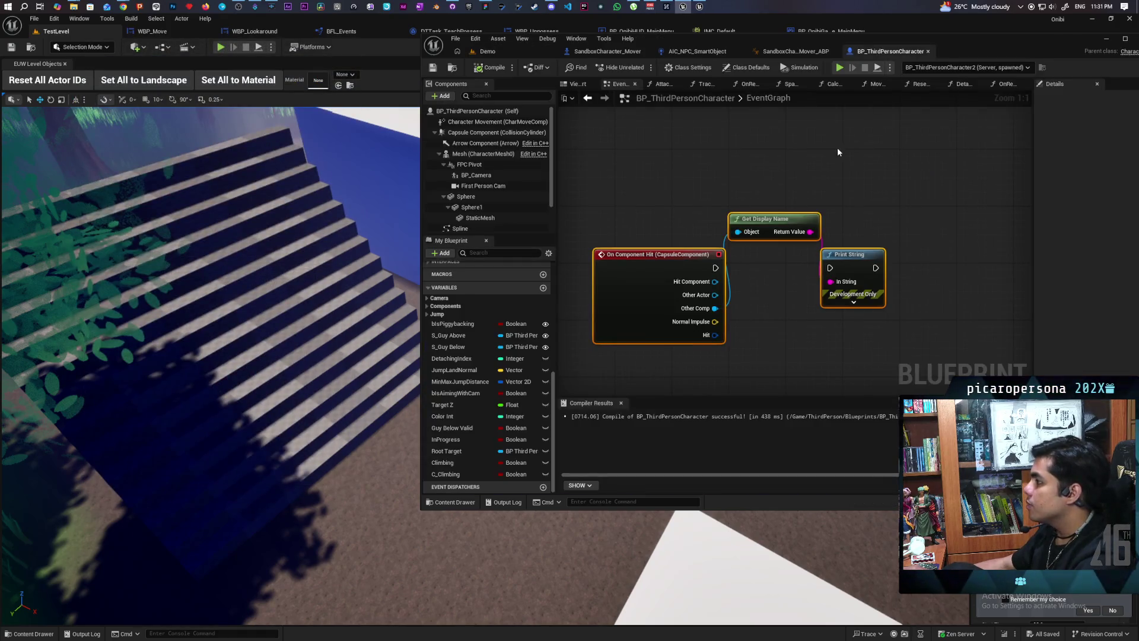
scroll(827, 102, down, 10)
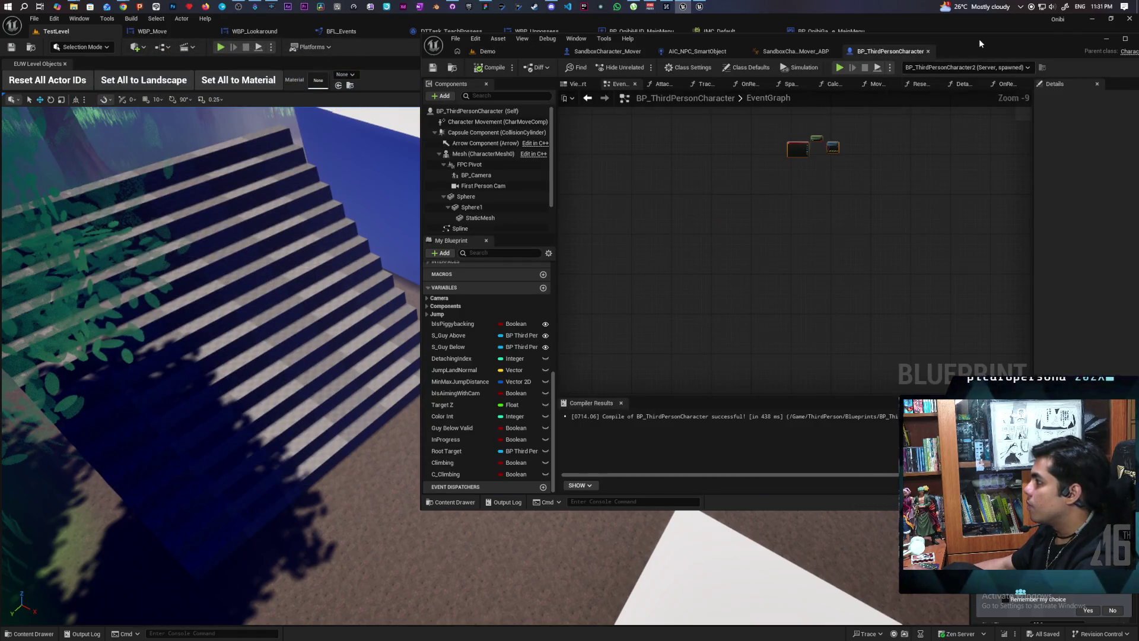
double_click(979, 38)
scroll(582, 291, up, 5)
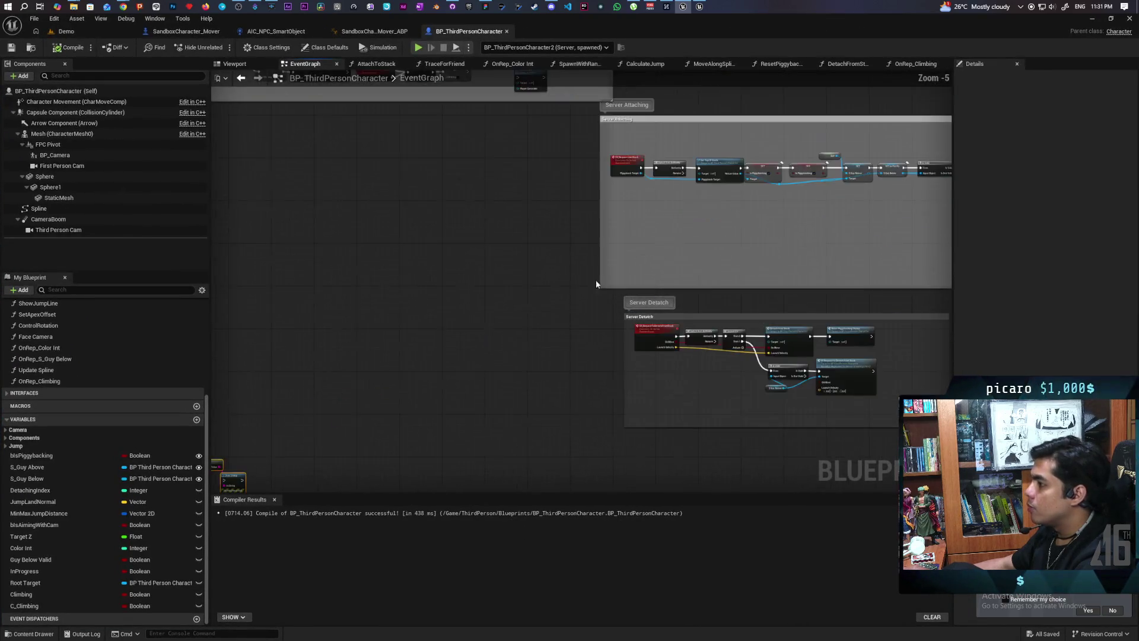
scroll(581, 291, up, 5)
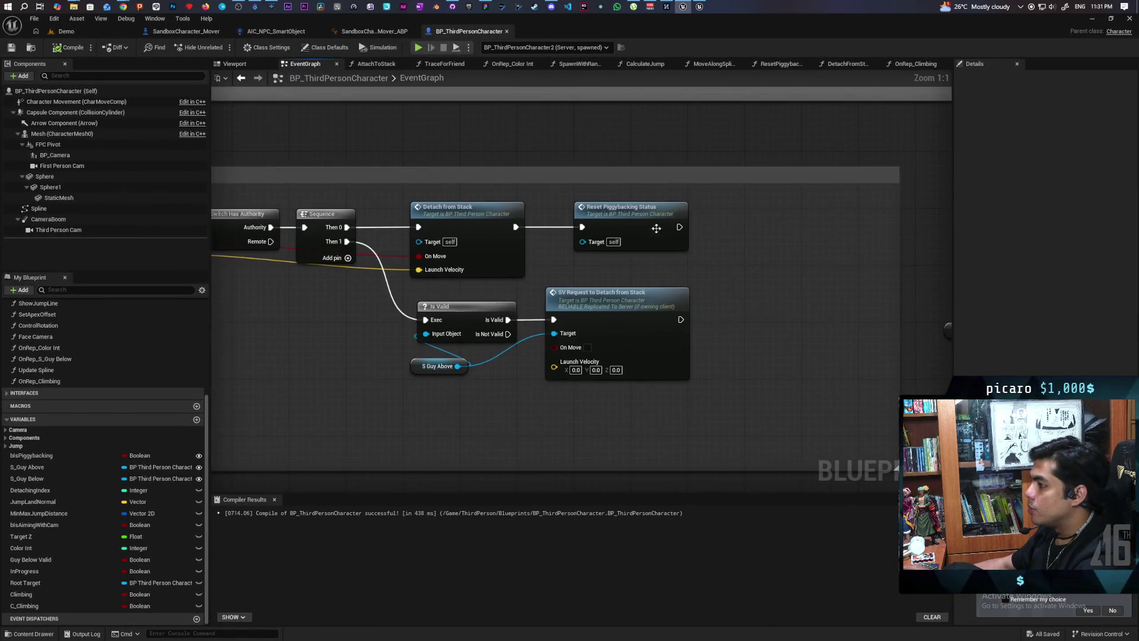
double_click(508, 251)
scroll(534, 244, up, 5)
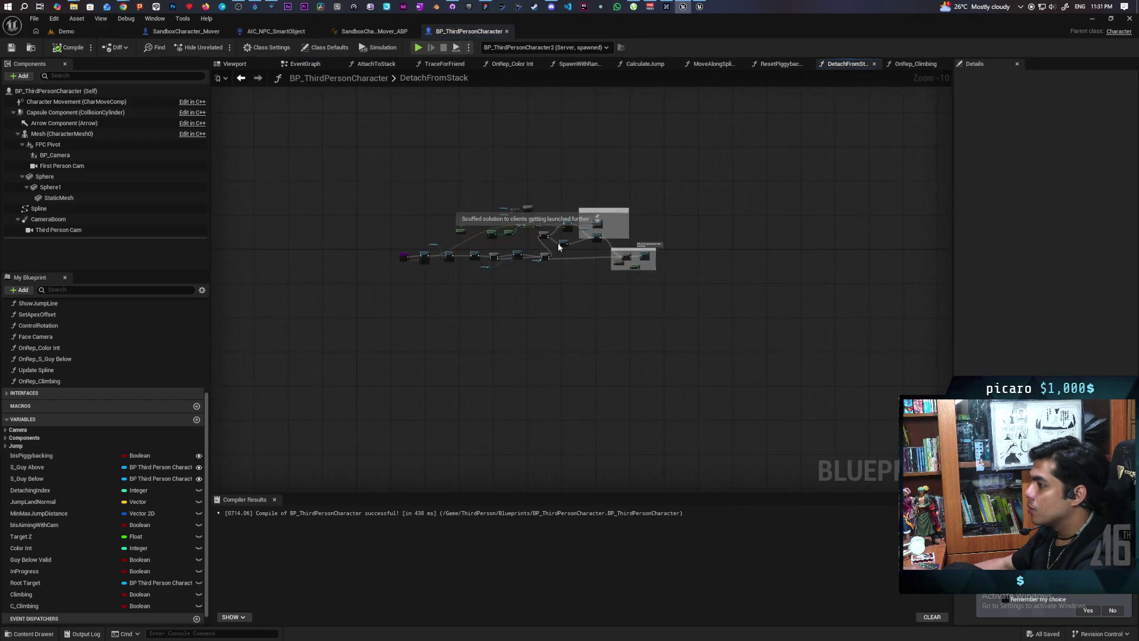
scroll(581, 234, up, 4)
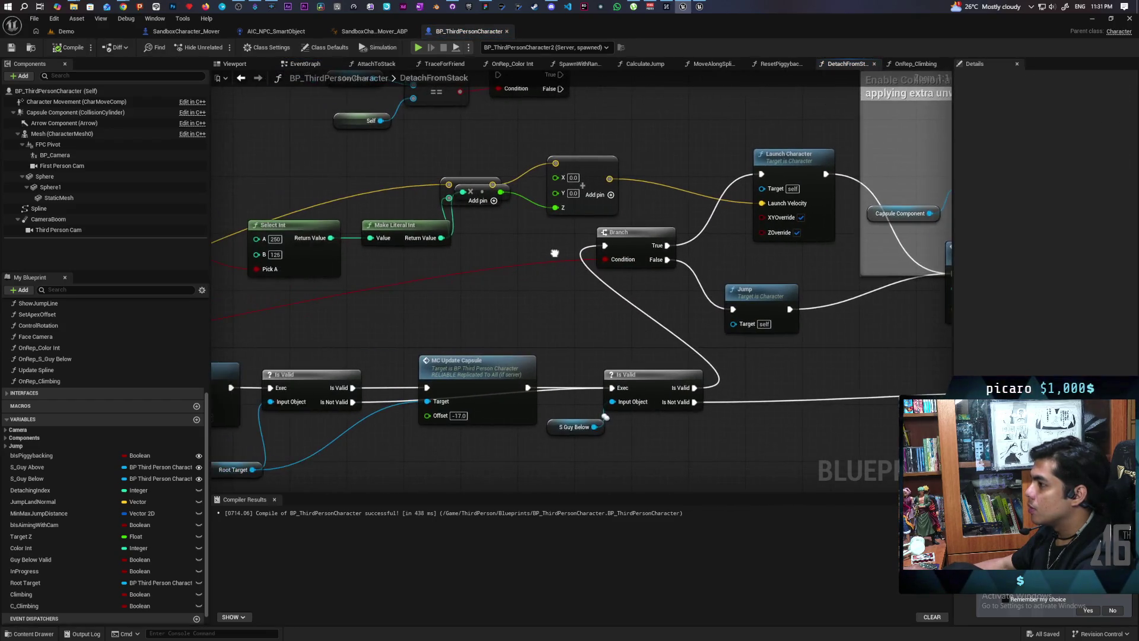
Unhook Is Locally Controlled from Select Int's Pick A, tick Pick A, and compile-save.
drag(657, 229, 773, 227)
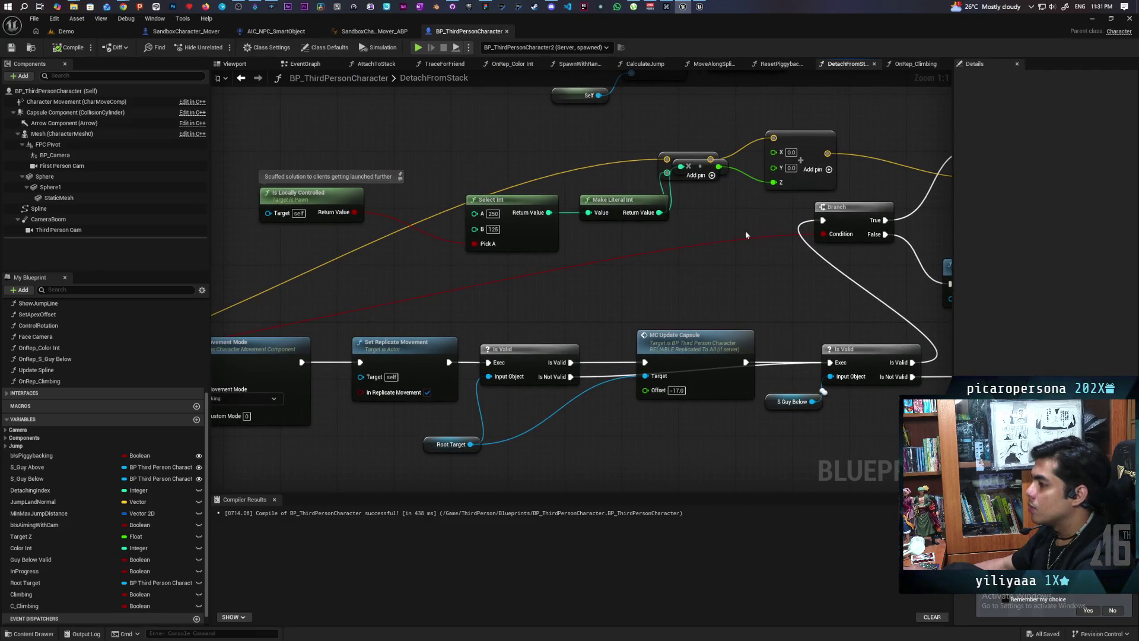
drag(487, 265, 516, 269)
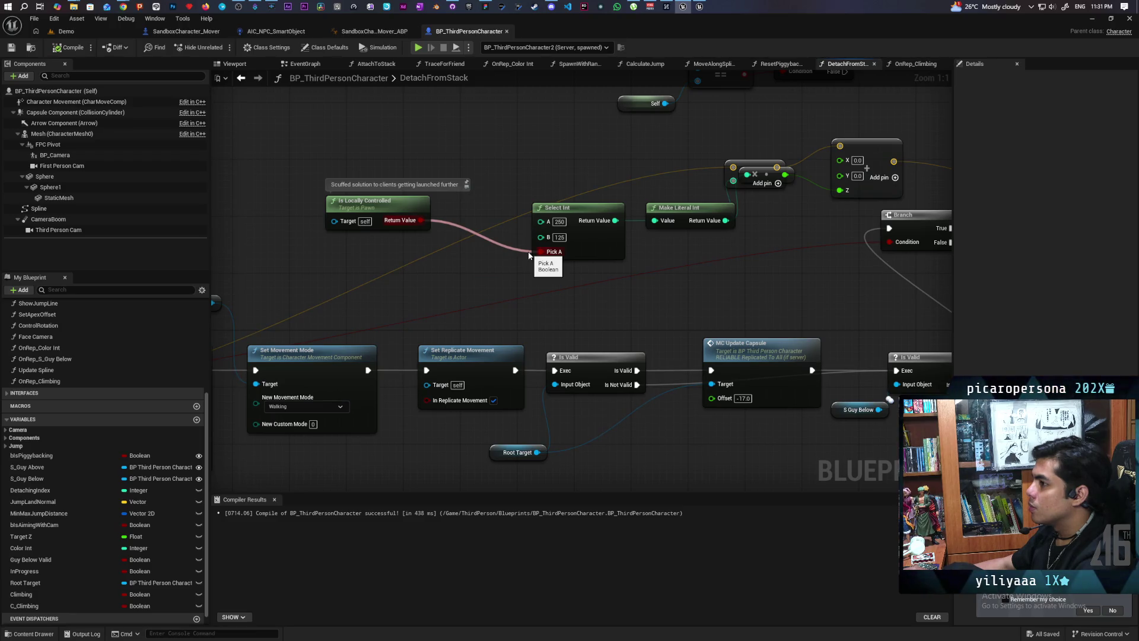
alt+click(528, 254)
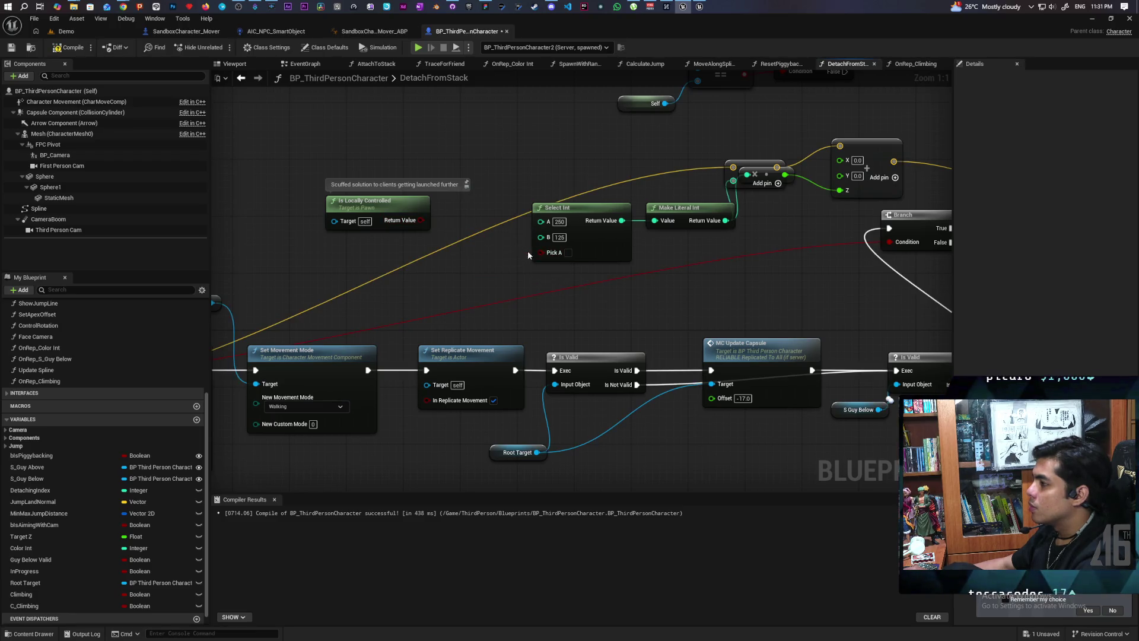
click(567, 253)
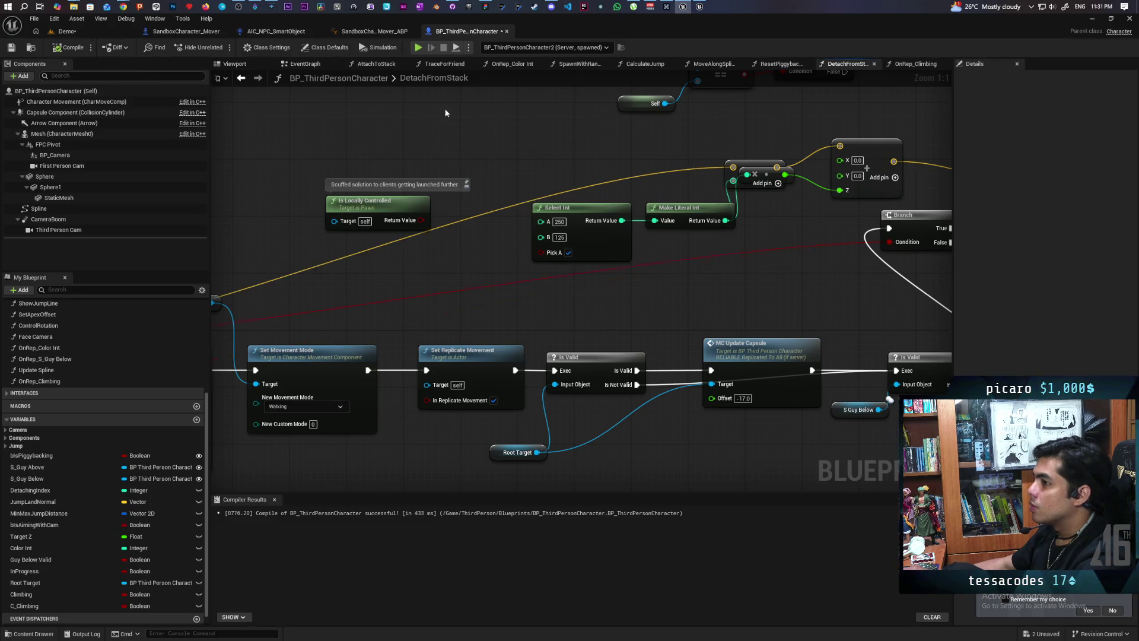
key(ctrl+s)
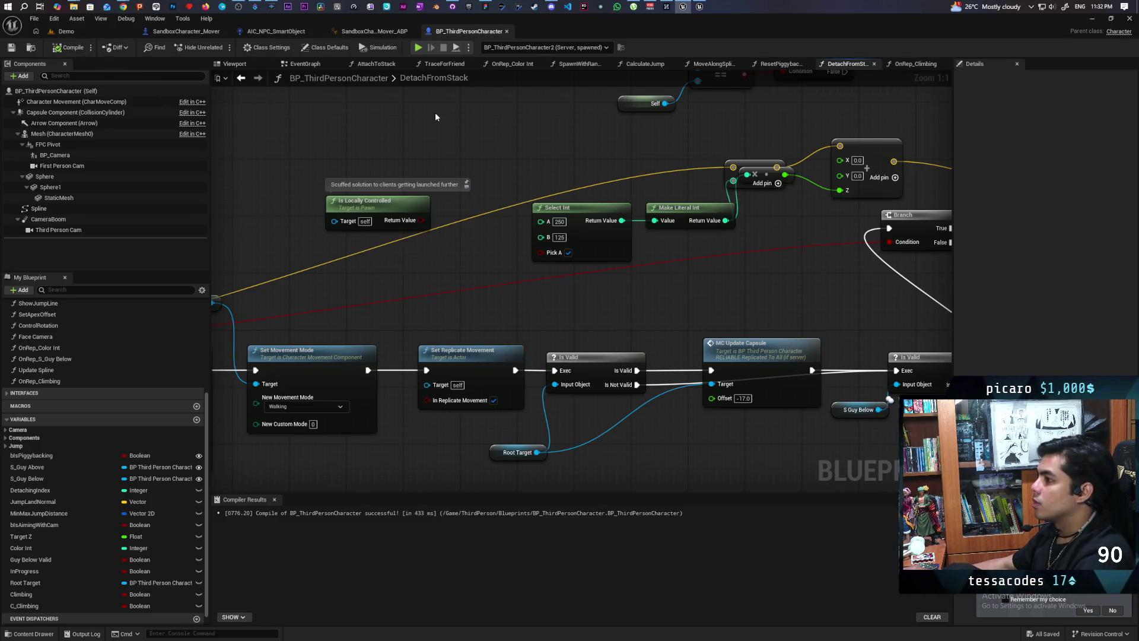
click(66, 31)
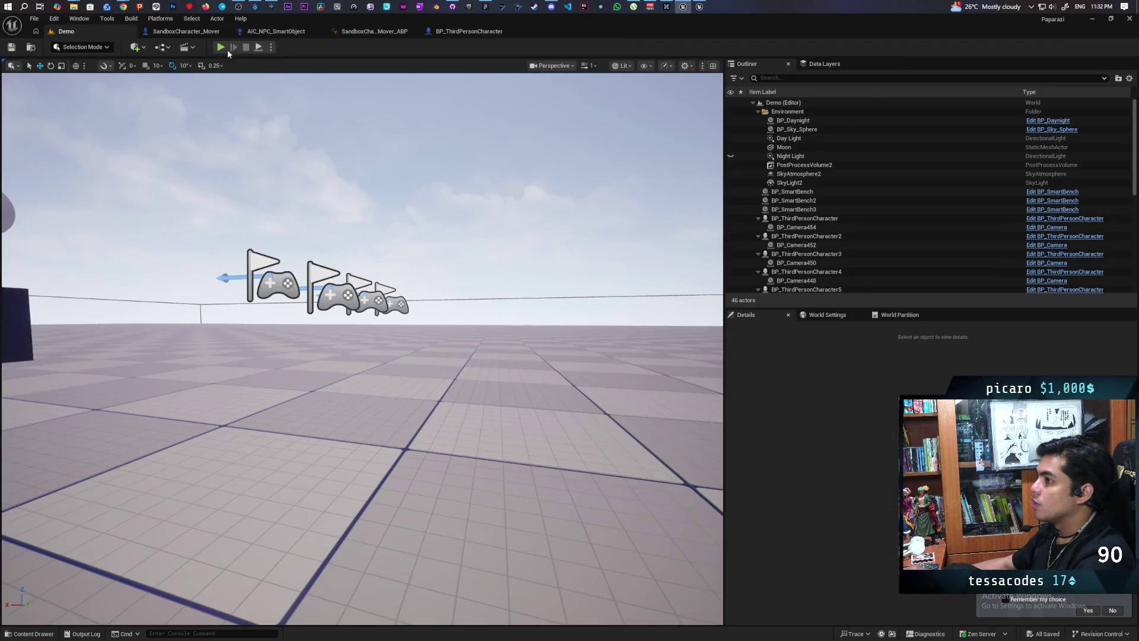
Play-test the Pick A change, stop it, and return to the DetachFromStack graph.
click(223, 49)
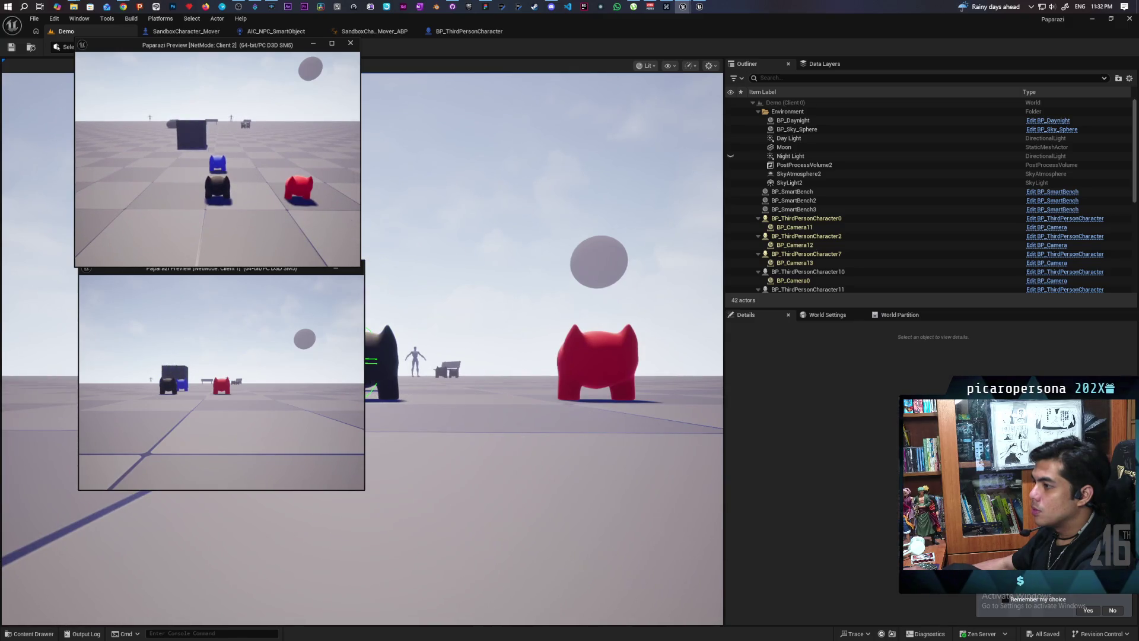
key(Escape)
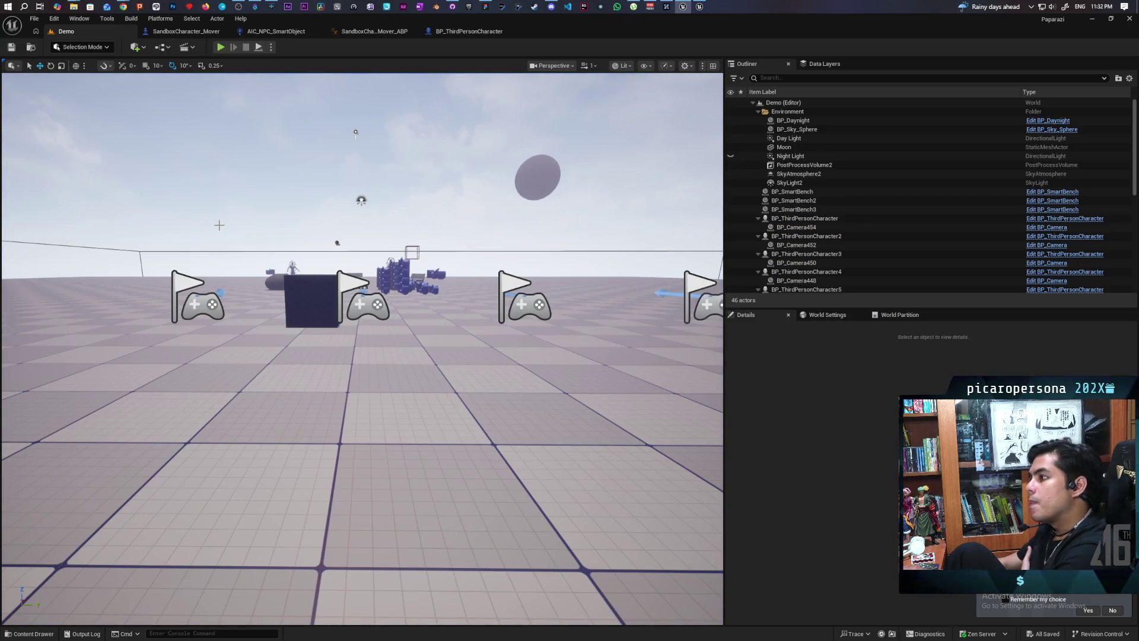
click(469, 30)
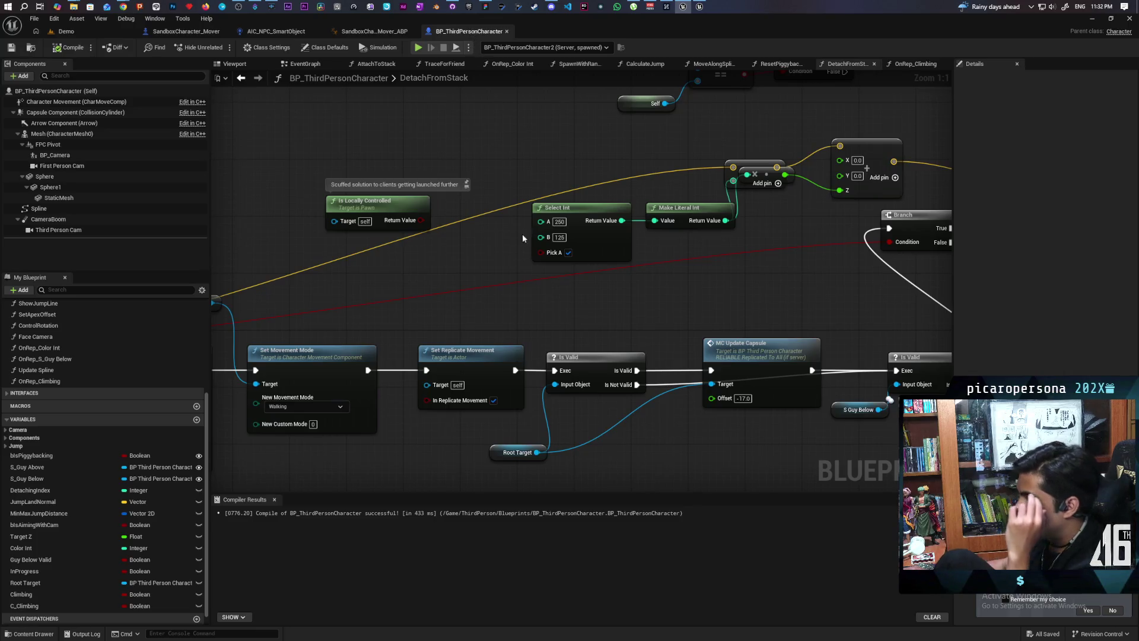
Pan through the DetachFromStack nodes, nudge the reroute knot, then return to the EventGraph.
drag(419, 220, 540, 252)
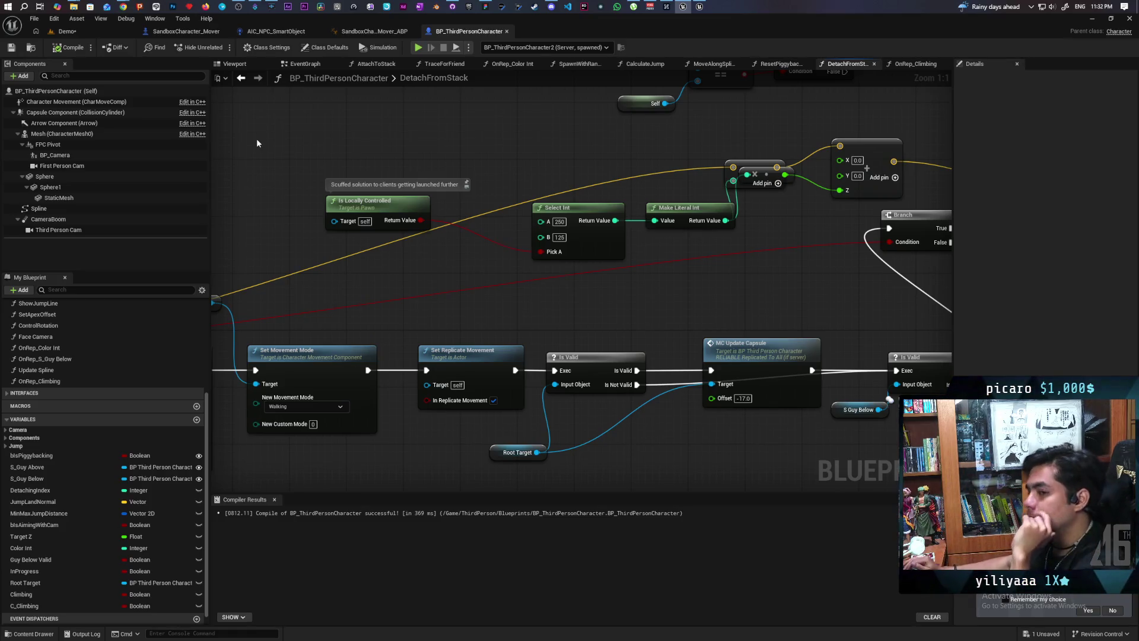
mouse_move(742, 248)
mouse_down()
mouse_move(537, 293)
mouse_move(547, 269)
mouse_up()
drag(570, 228, 575, 264)
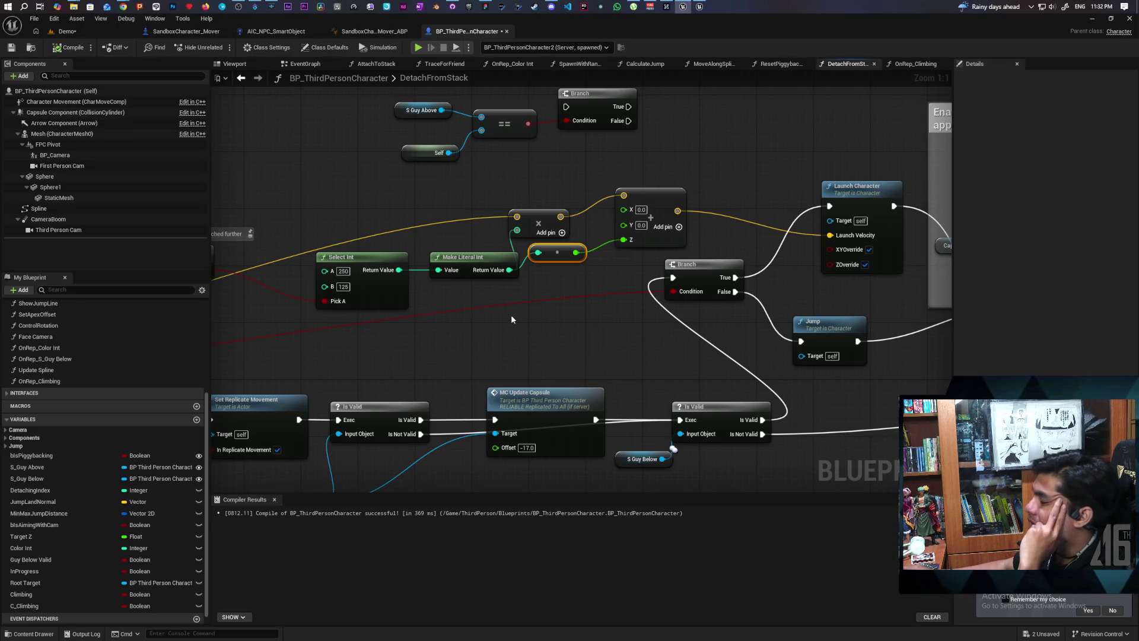
drag(450, 326, 703, 312)
drag(567, 328, 825, 283)
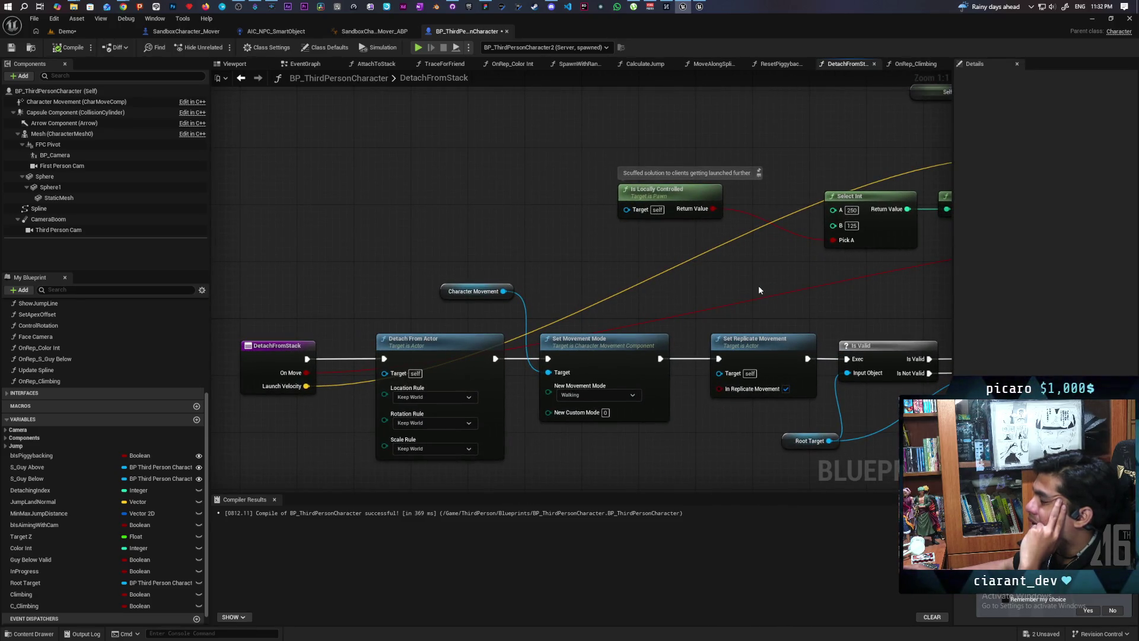
mouse_move(758, 290)
mouse_down()
mouse_move(687, 286)
mouse_move(491, 331)
mouse_move(763, 255)
mouse_move(570, 283)
mouse_up()
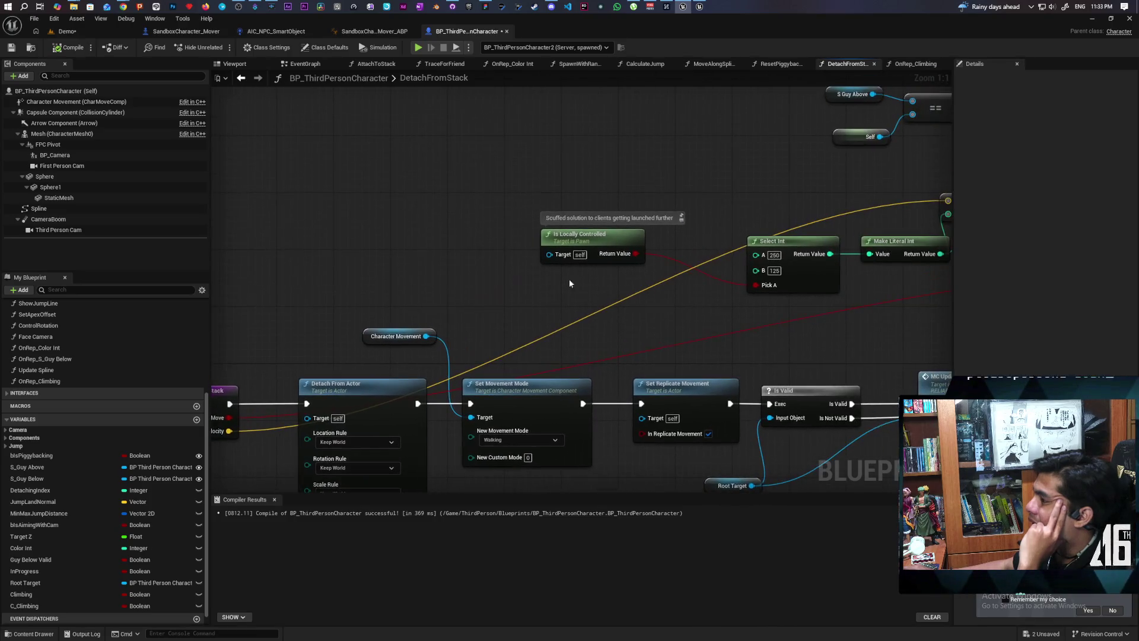
click(242, 78)
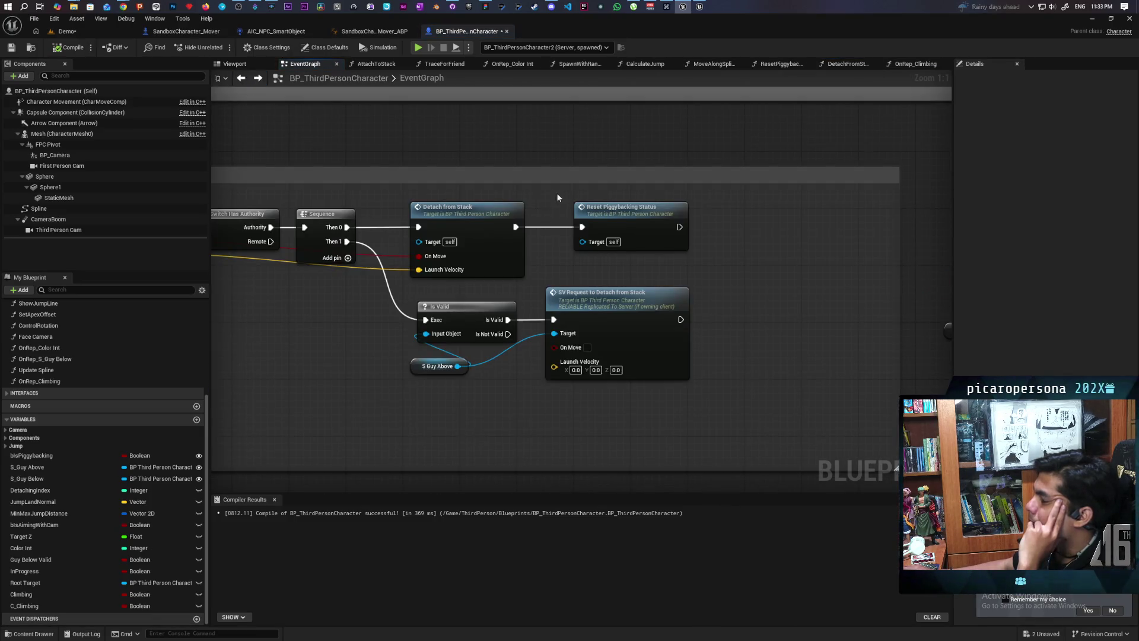
Zoom out to the movement nodes and briefly inspect the Move function graph.
scroll(451, 235, down, 3)
scroll(450, 235, down, 4)
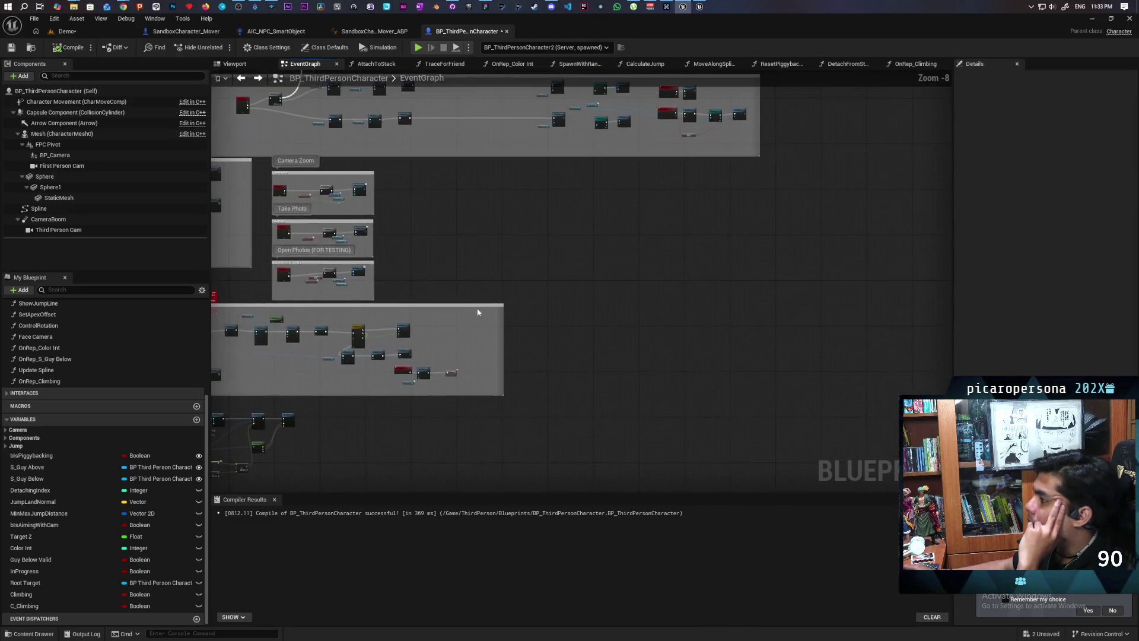
scroll(562, 276, up, 6)
scroll(689, 286, down, 4)
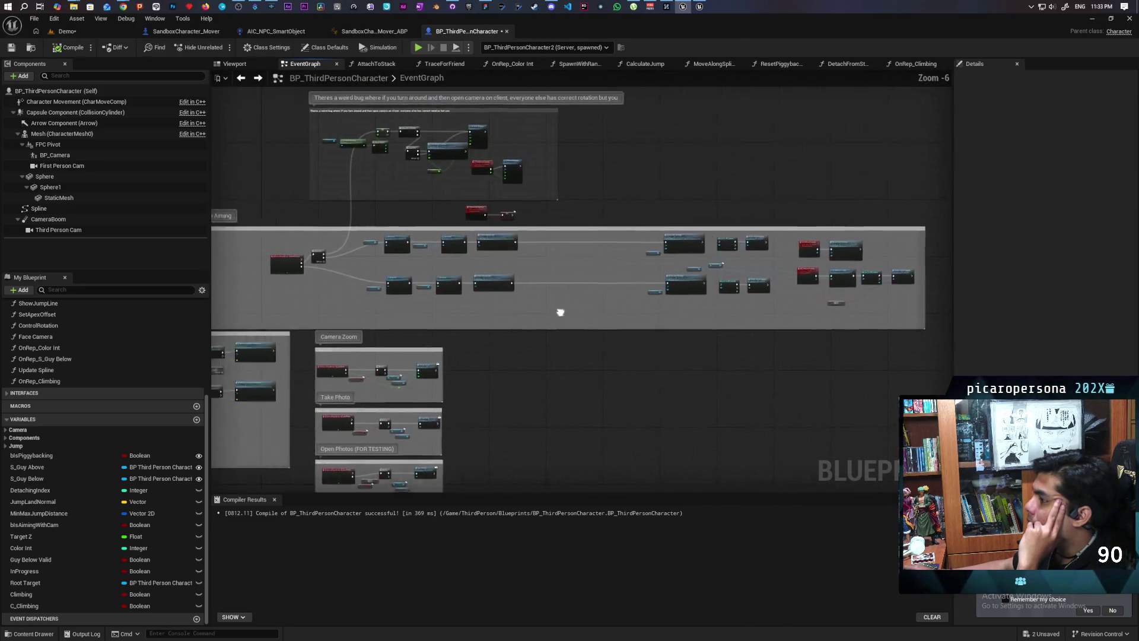
scroll(648, 326, down, 2)
scroll(620, 295, up, 2)
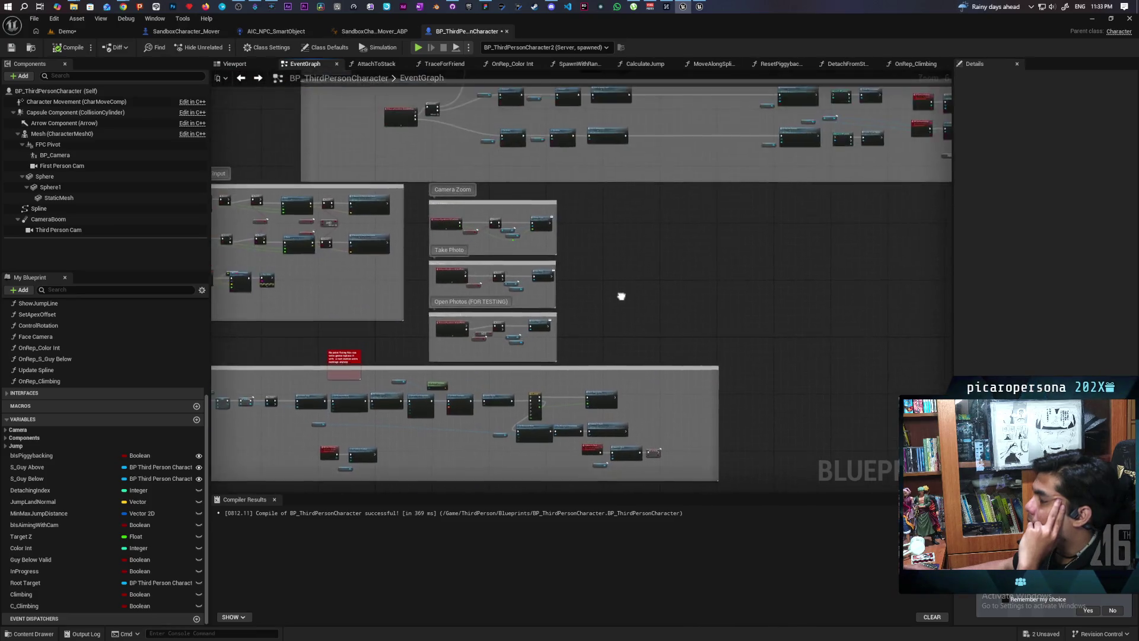
mouse_move(621, 295)
mouse_down()
mouse_move(510, 394)
mouse_move(764, 334)
mouse_up()
scroll(425, 286, up, 7)
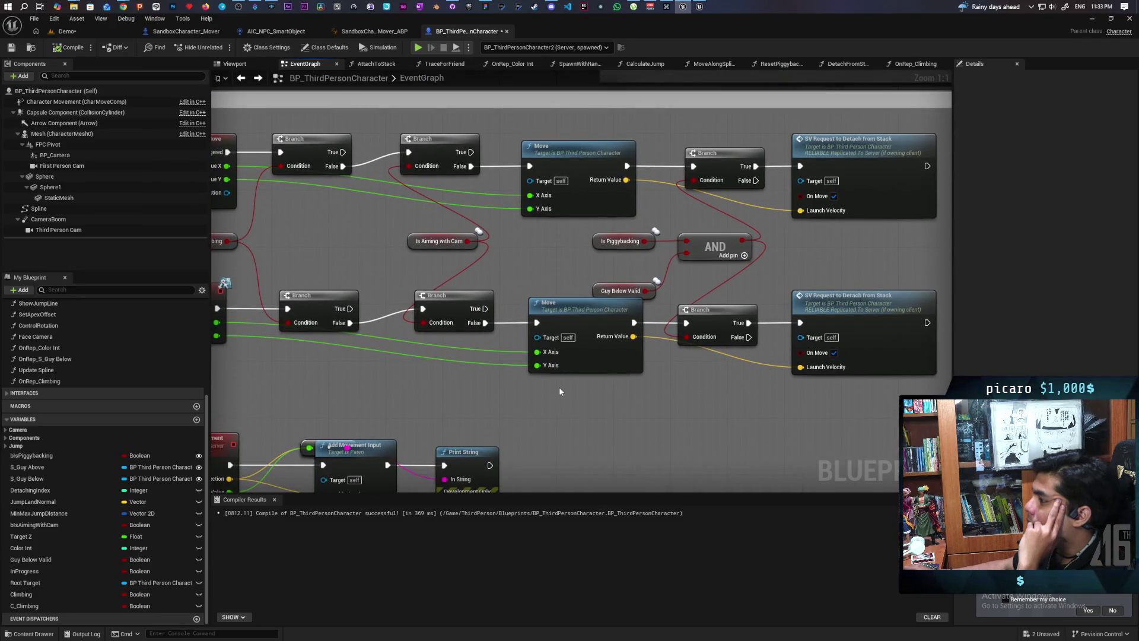
double_click(586, 367)
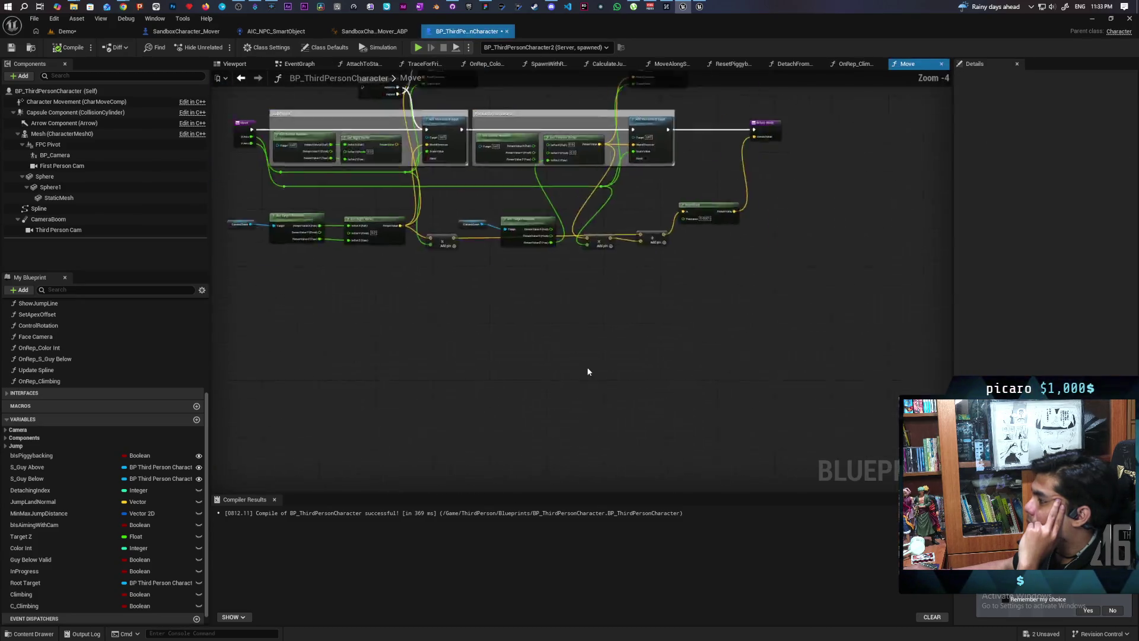
key(alt+Left)
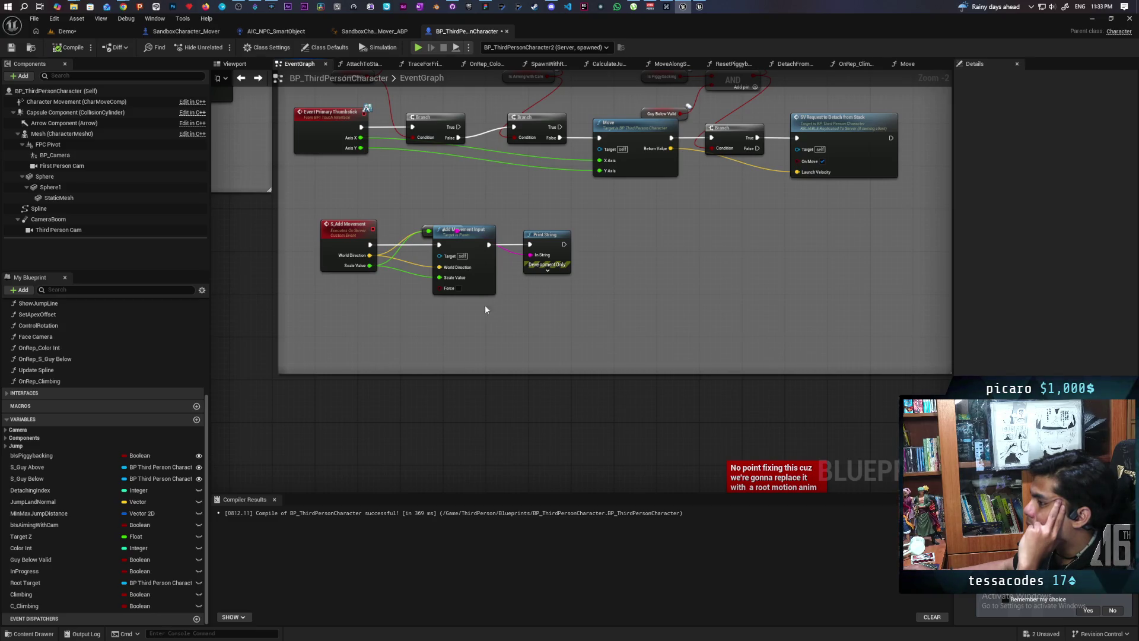
Move the conversion node above Add Movement Input inside the Movement Input comment.
scroll(483, 300, up, 2)
drag(451, 305, 485, 256)
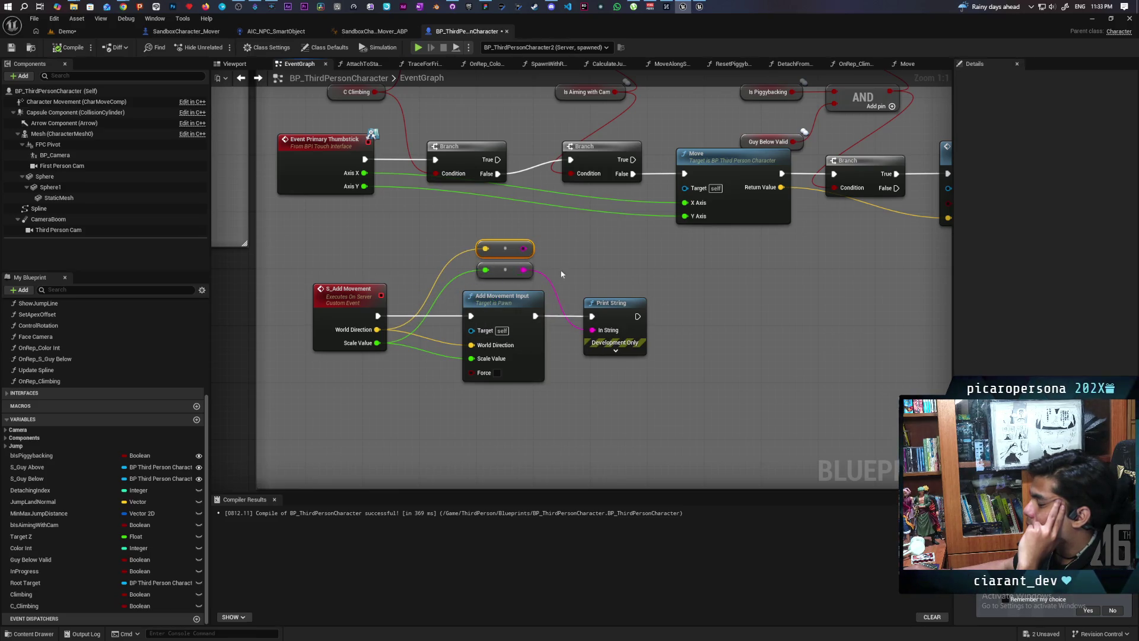
scroll(615, 265, down, 2)
mouse_move(615, 266)
mouse_down()
mouse_move(495, 395)
mouse_move(493, 385)
mouse_up()
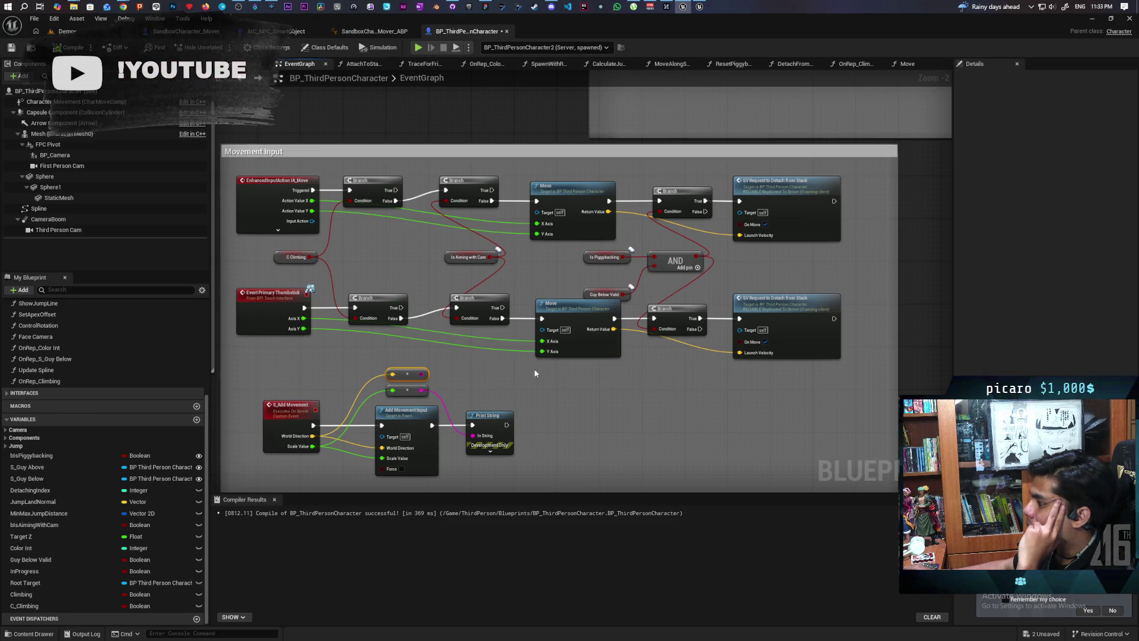
scroll(535, 372, up, 1)
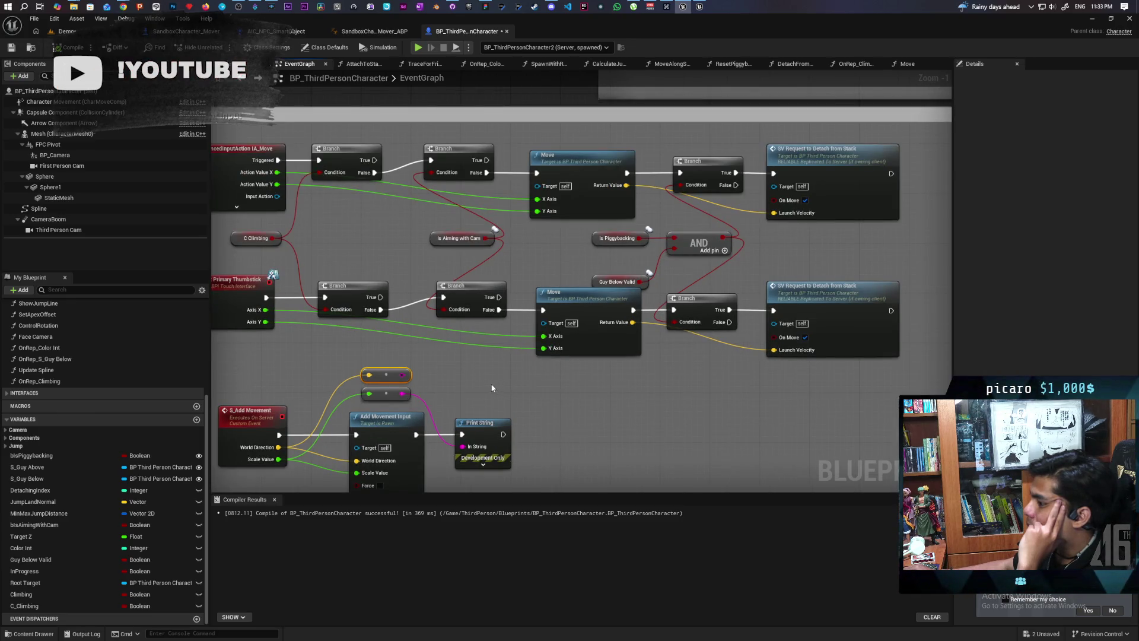
drag(403, 395, 471, 388)
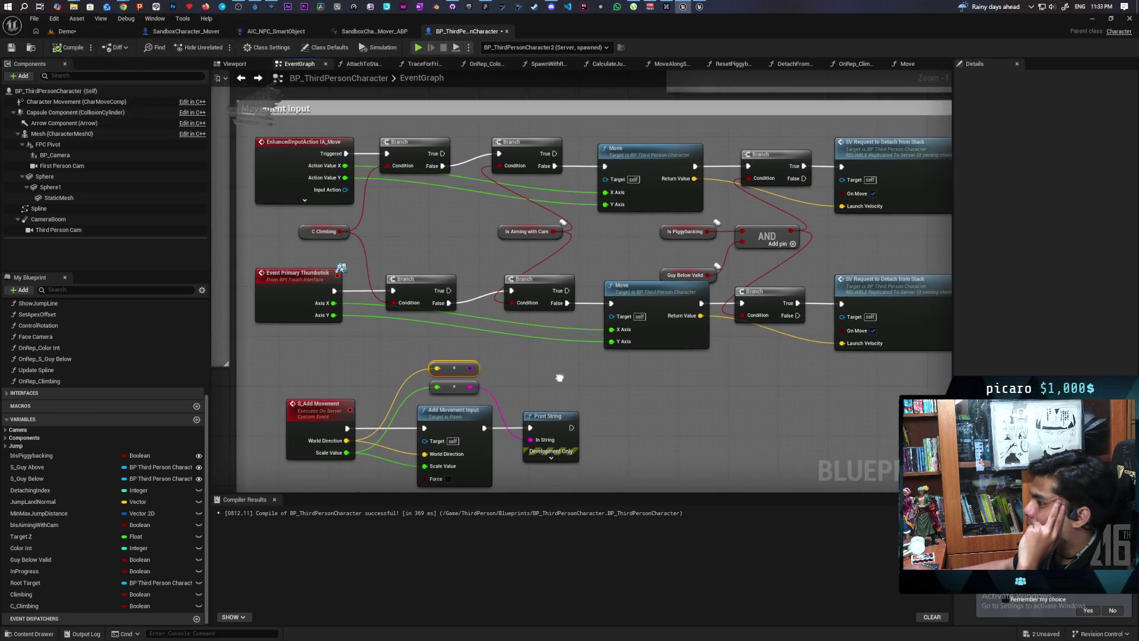
Find all references to S_Add Movement and jump to both of its calls in Move.
right_click(317, 414)
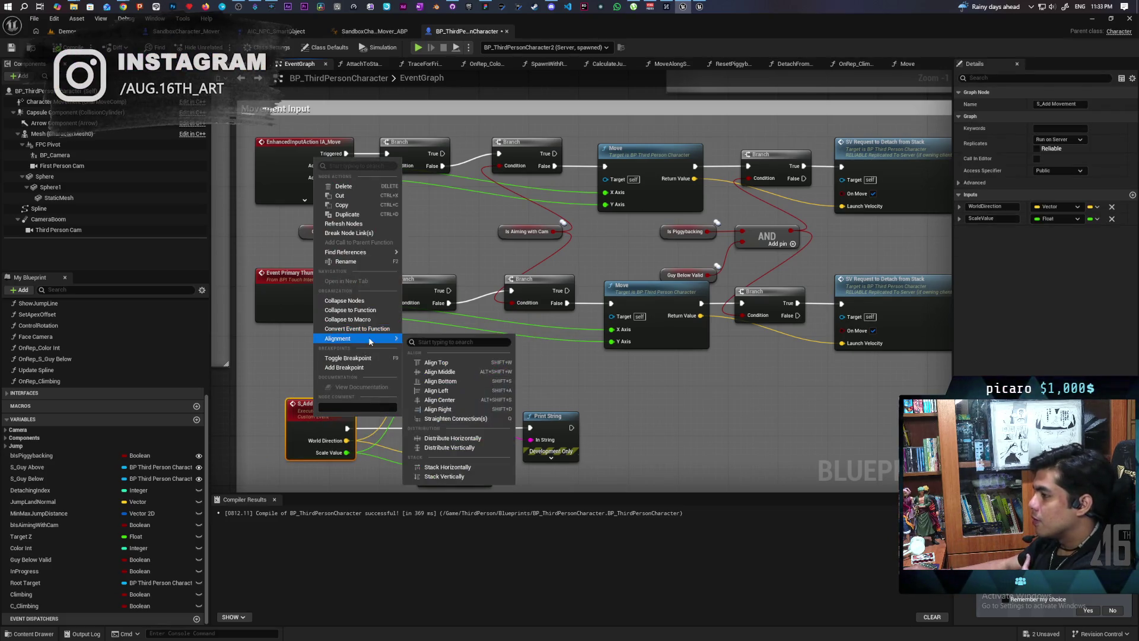
mouse_move(368, 252)
click(437, 281)
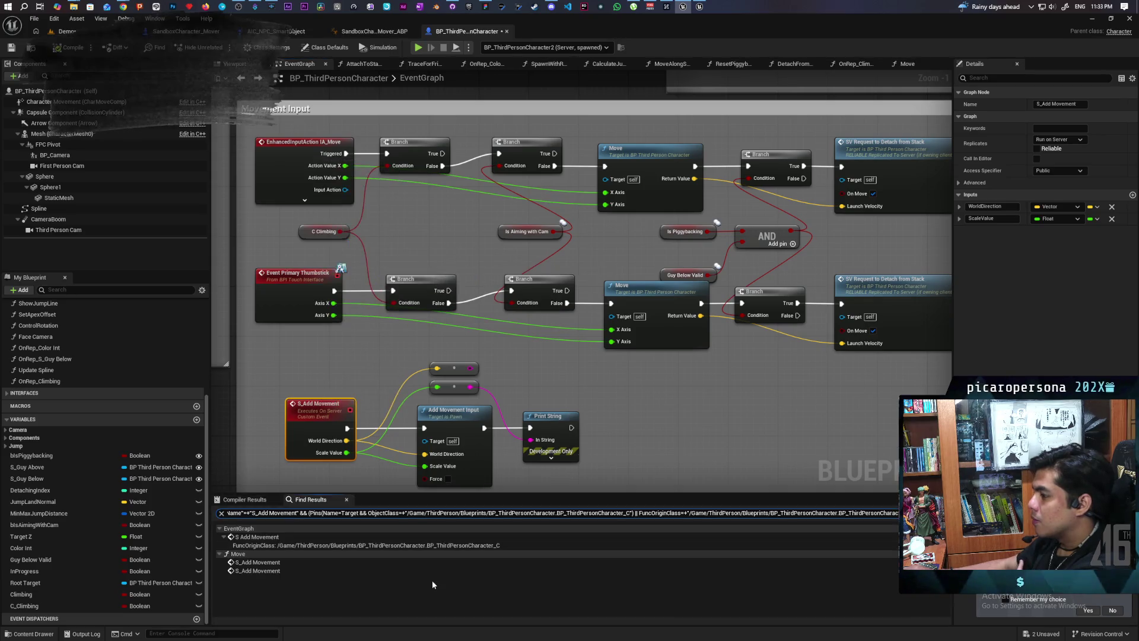
double_click(253, 562)
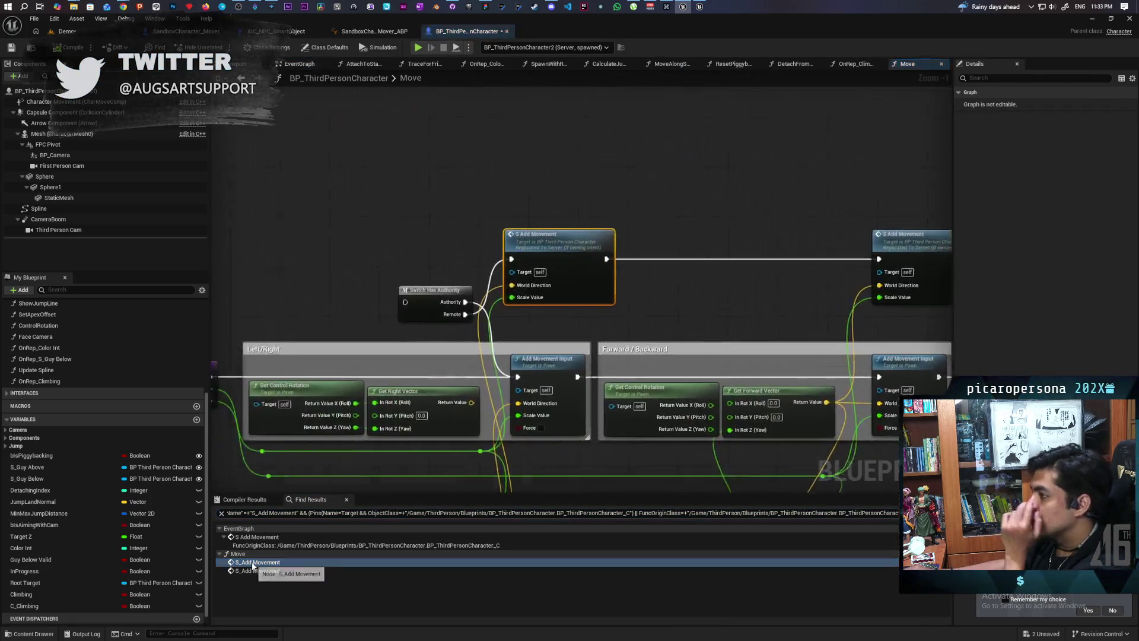
click(250, 571)
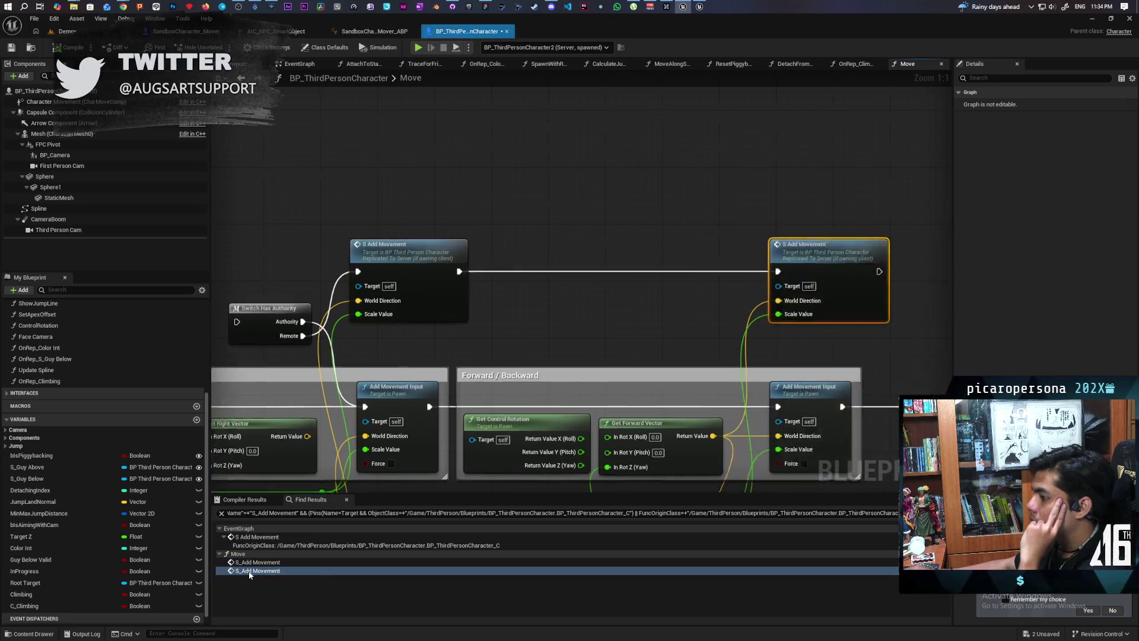
click(241, 79)
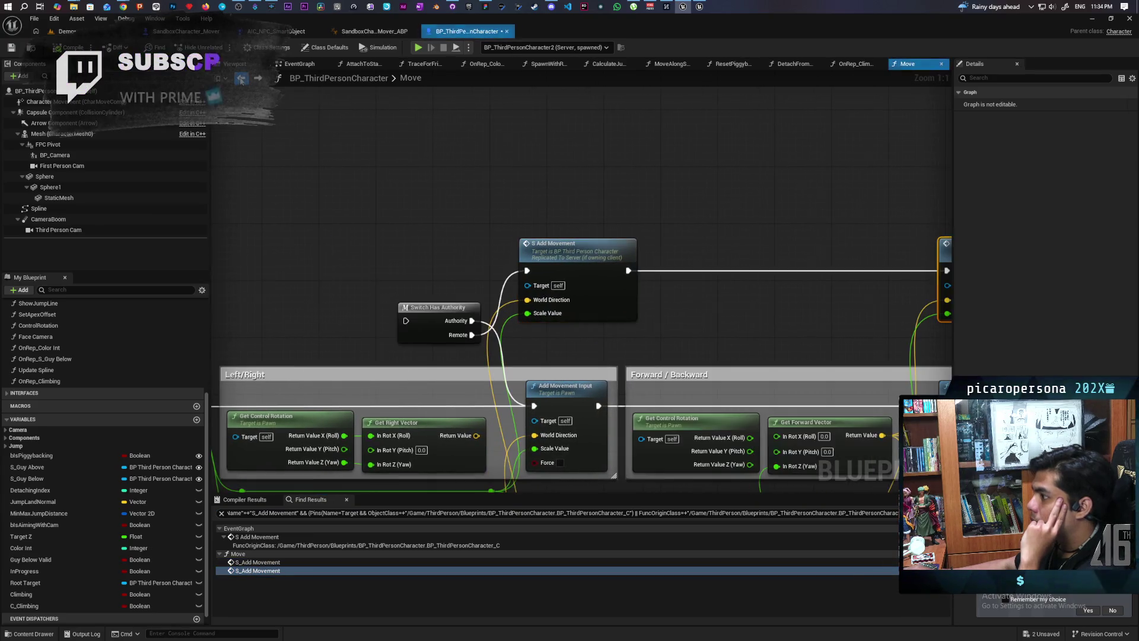
click(241, 79)
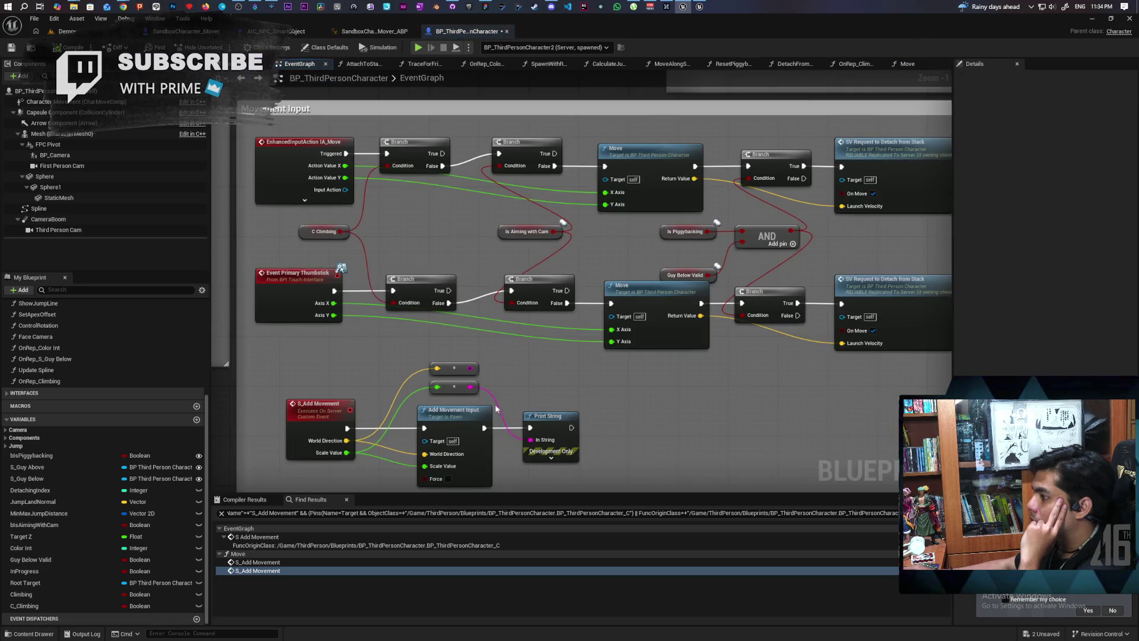
In the Move function, delete the authority switch and both S_Add Movement calls.
scroll(450, 298, up, 1)
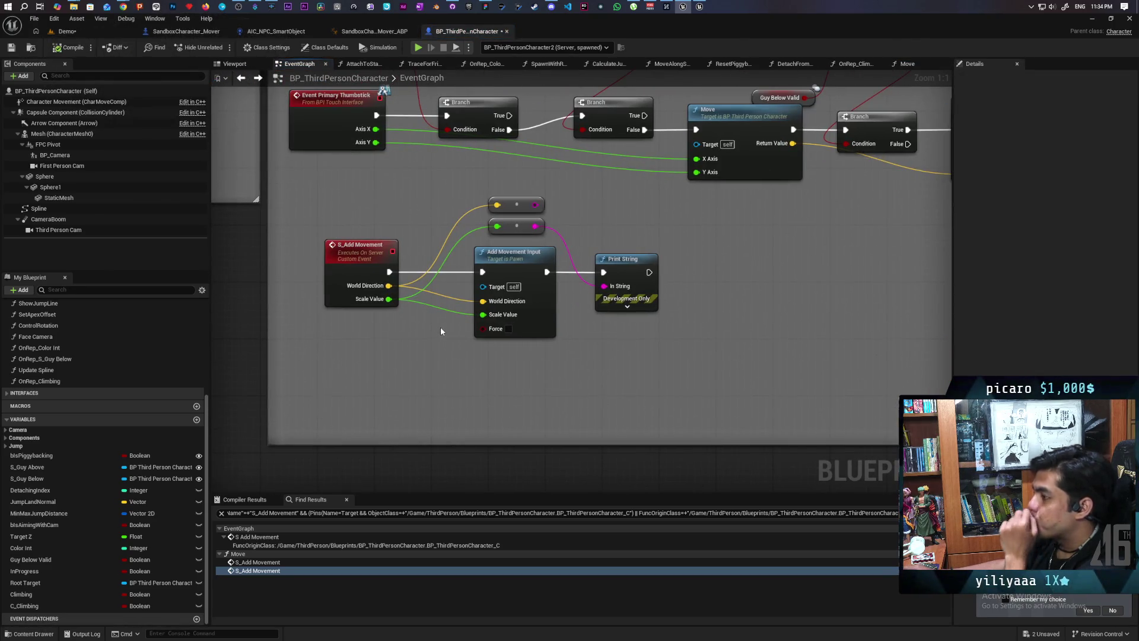
drag(440, 326, 418, 392)
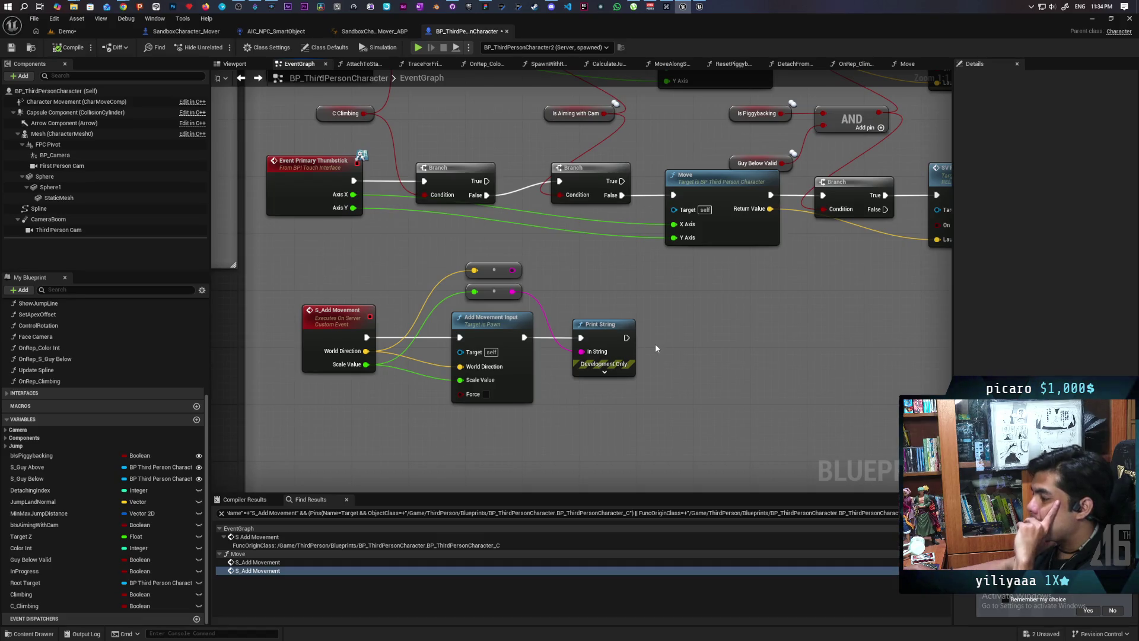
scroll(650, 336, down, 2)
mouse_move(645, 300)
mouse_down()
mouse_move(625, 353)
mouse_move(550, 374)
mouse_up()
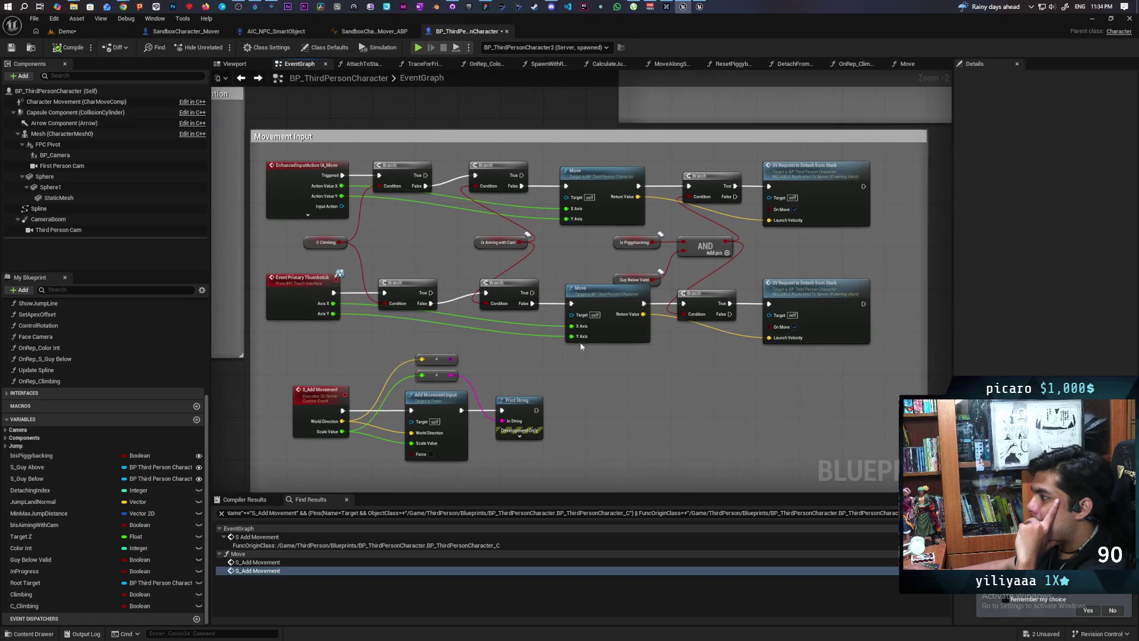
double_click(610, 297)
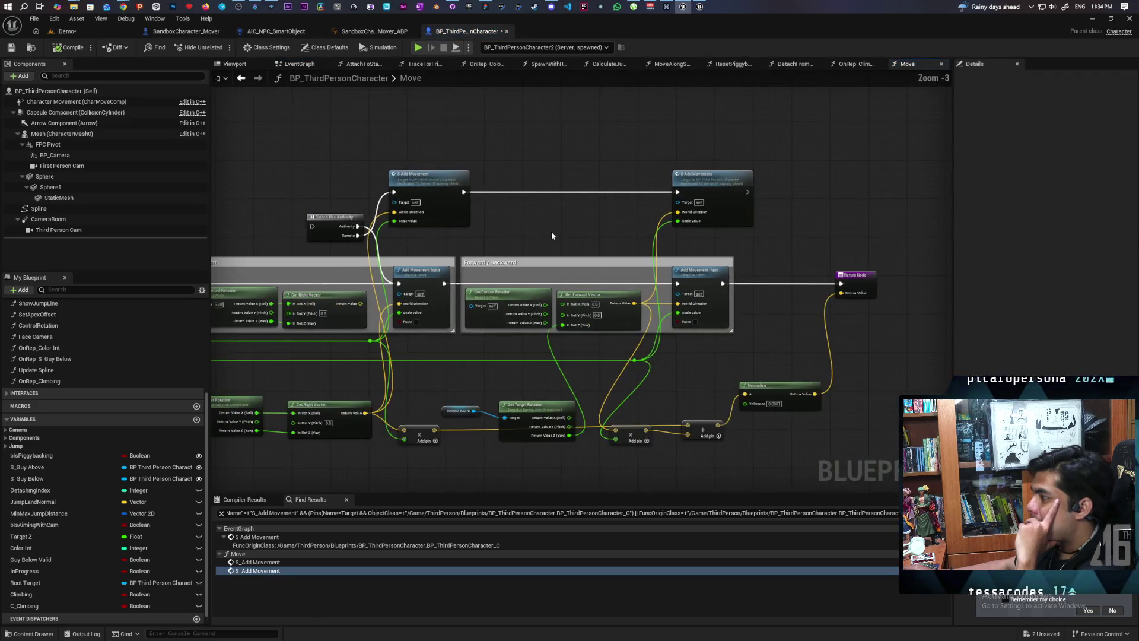
drag(552, 236, 671, 217)
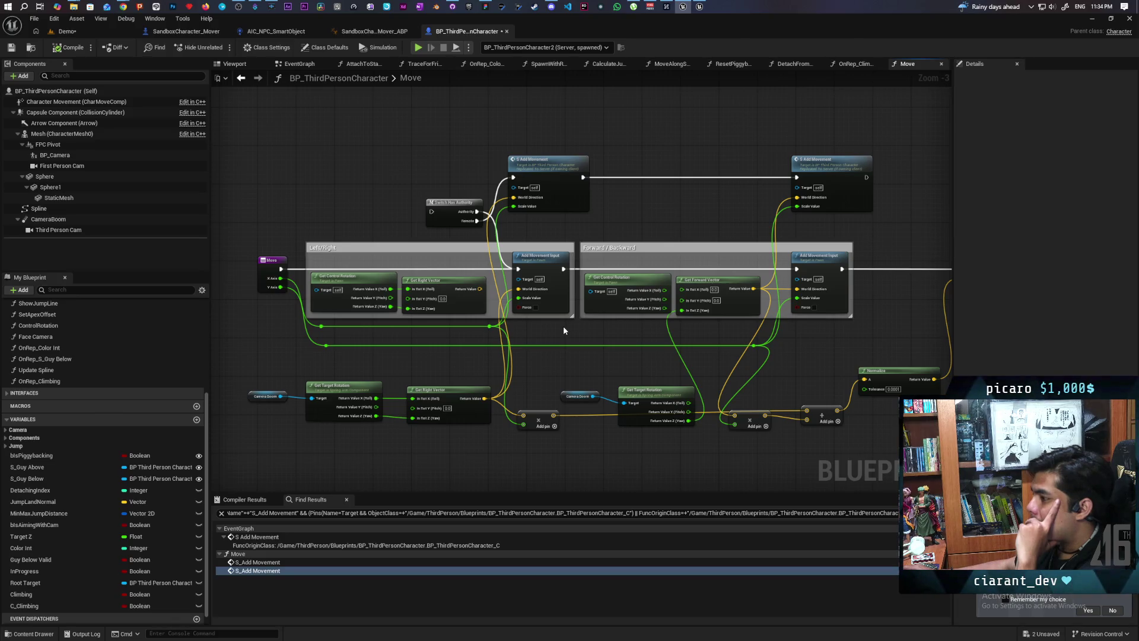
mouse_move(605, 328)
mouse_down()
mouse_move(483, 330)
mouse_move(520, 344)
mouse_up()
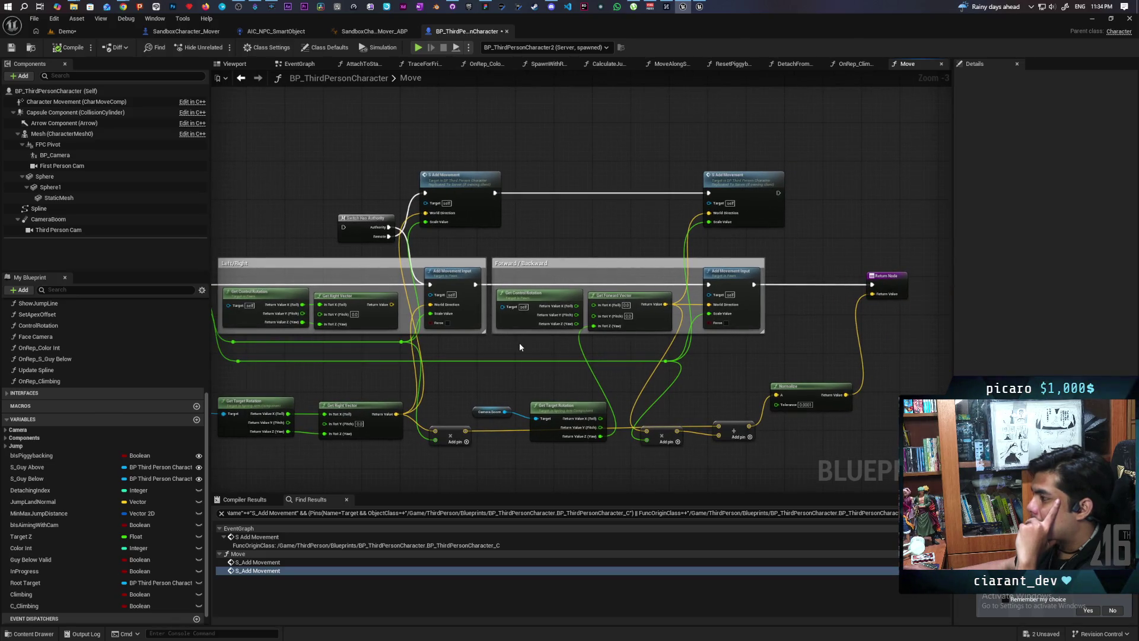
drag(324, 129, 811, 235)
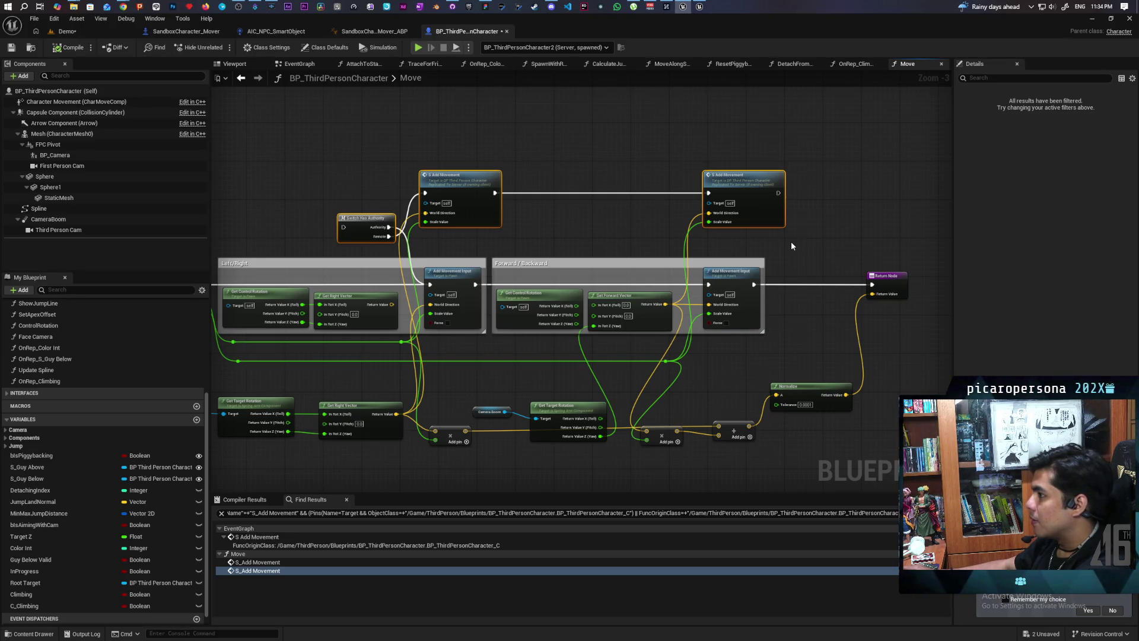
key(Delete)
Delete the S_Add Movement event group from the EventGraph, then compile with F7 and save.
click(241, 78)
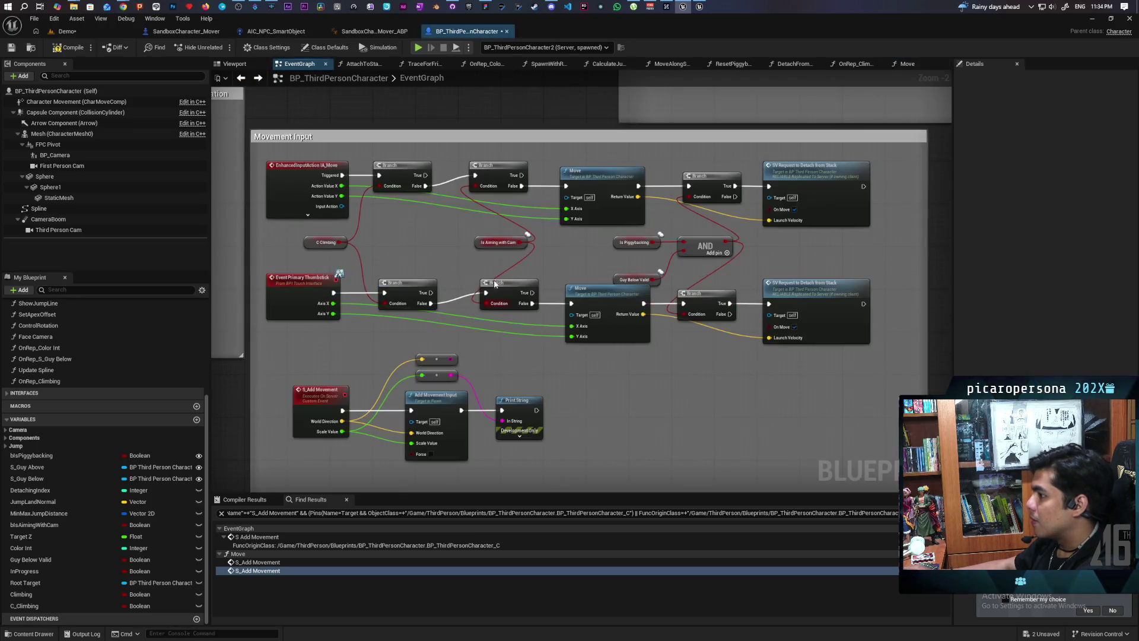
mouse_move(314, 317)
mouse_down()
mouse_move(465, 362)
mouse_move(564, 445)
mouse_move(566, 427)
mouse_up()
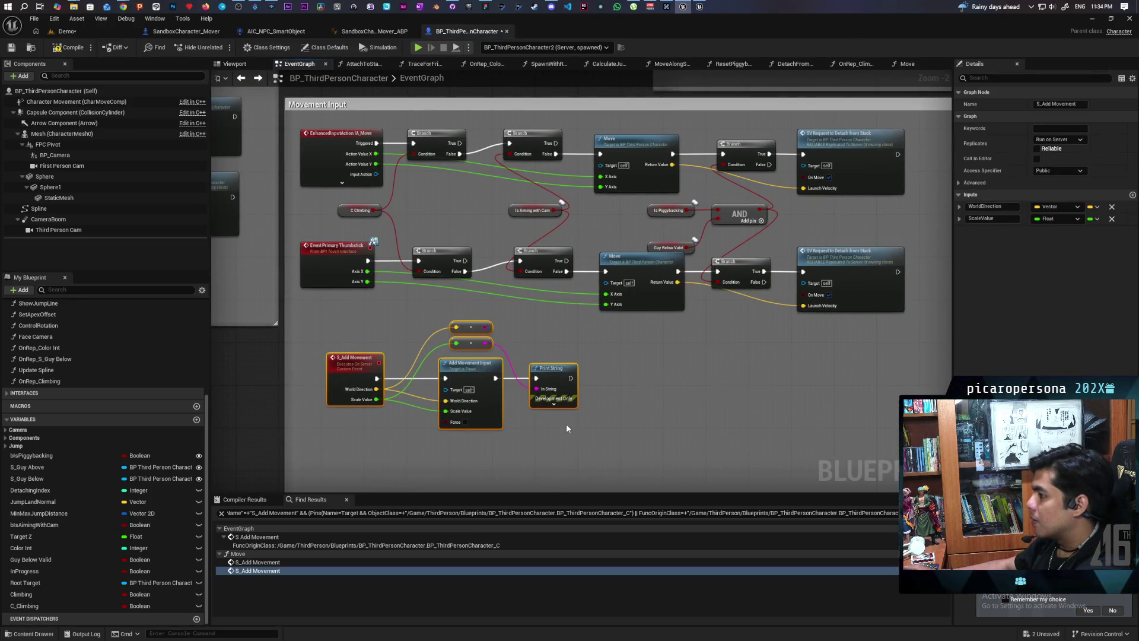
key(Delete)
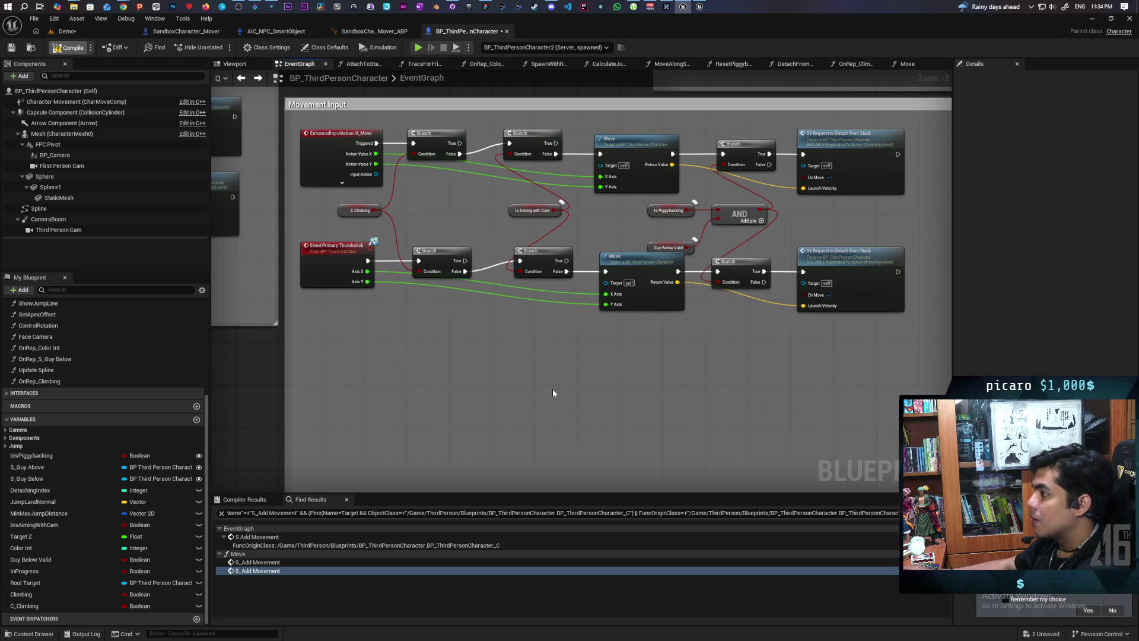
key(F7)
key(ctrl+s)
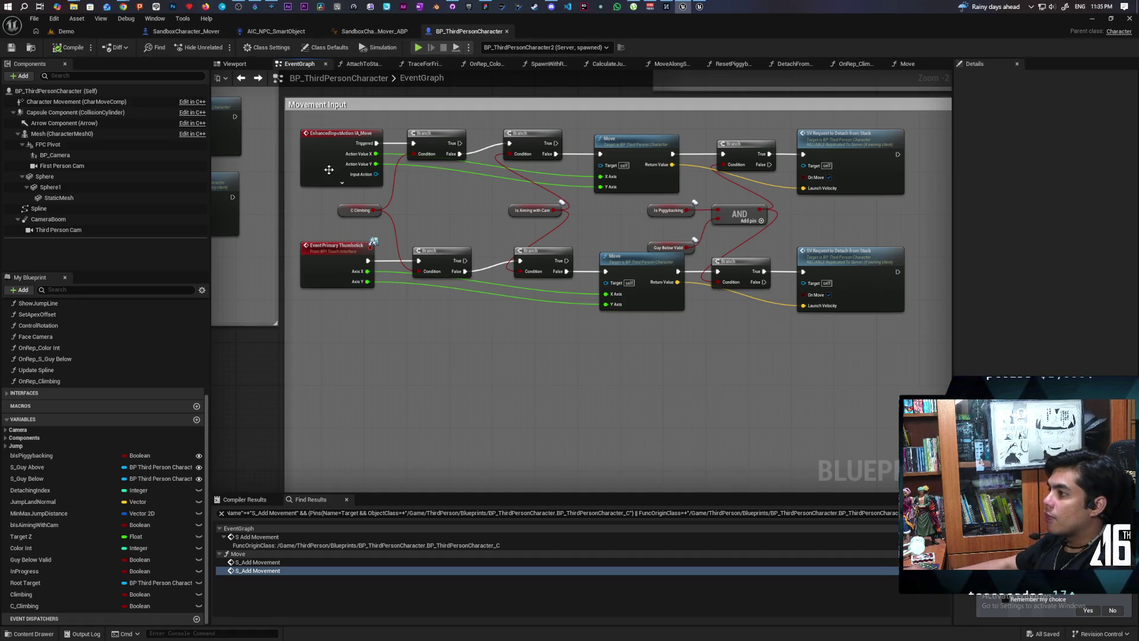
Zoom the EventGraph out and switch to Chrome showing Unity's Naming Scheme documentation.
scroll(481, 272, down, 4)
scroll(481, 272, up, 4)
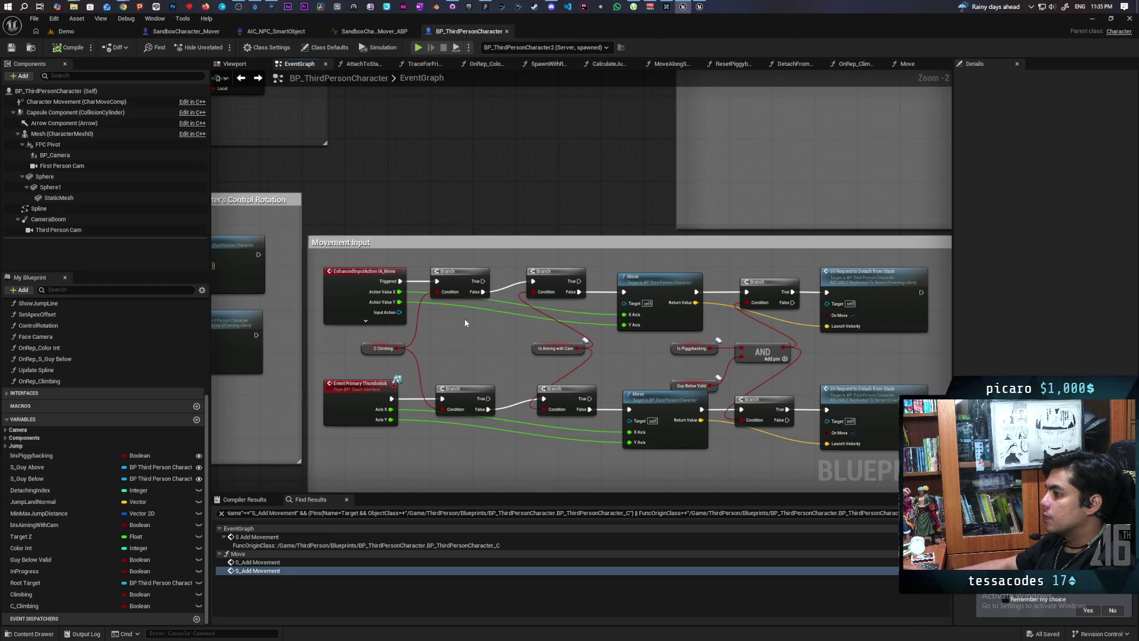
scroll(466, 323, down, 5)
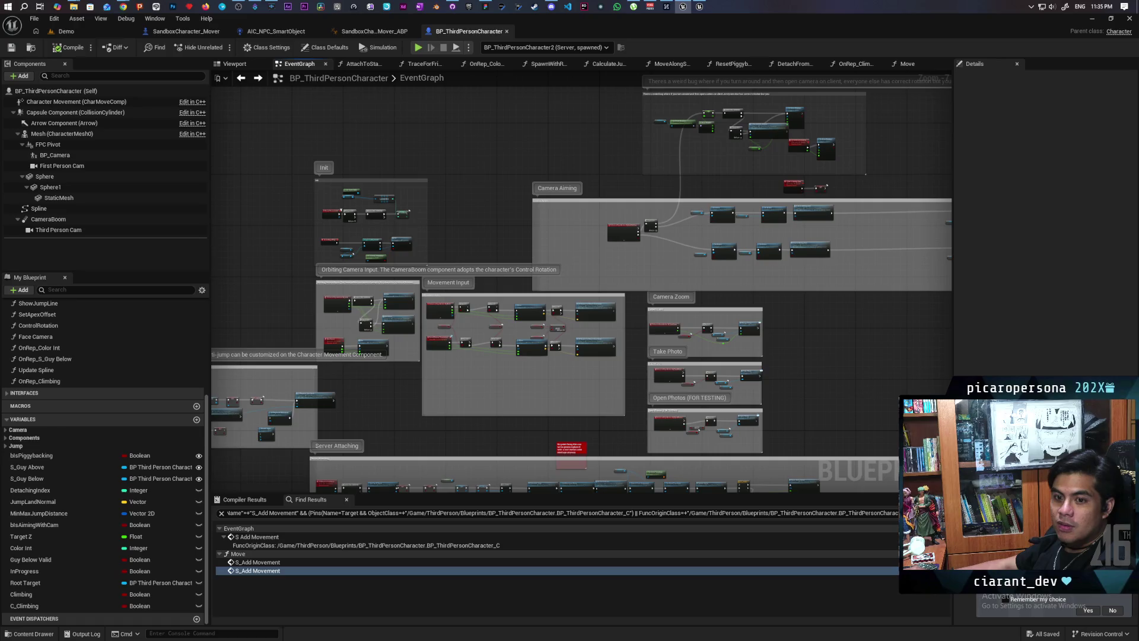
key(alt+Tab)
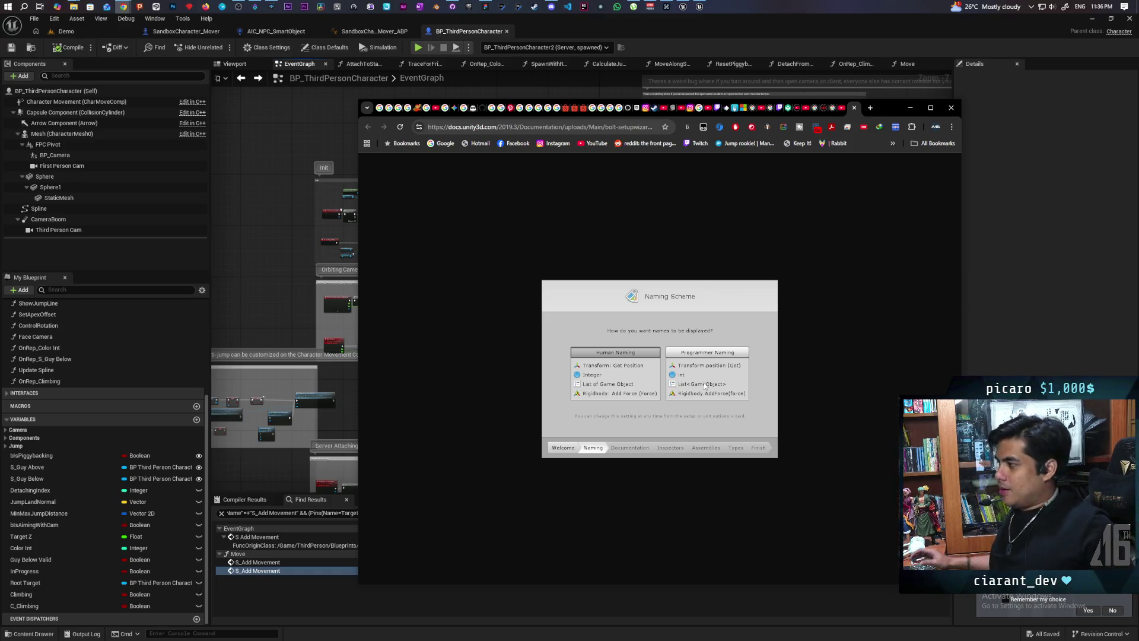
Select the YouTube tab, then bring the Unreal editor's BP_ThirdPersonCharacter graph back in front.
click(847, 107)
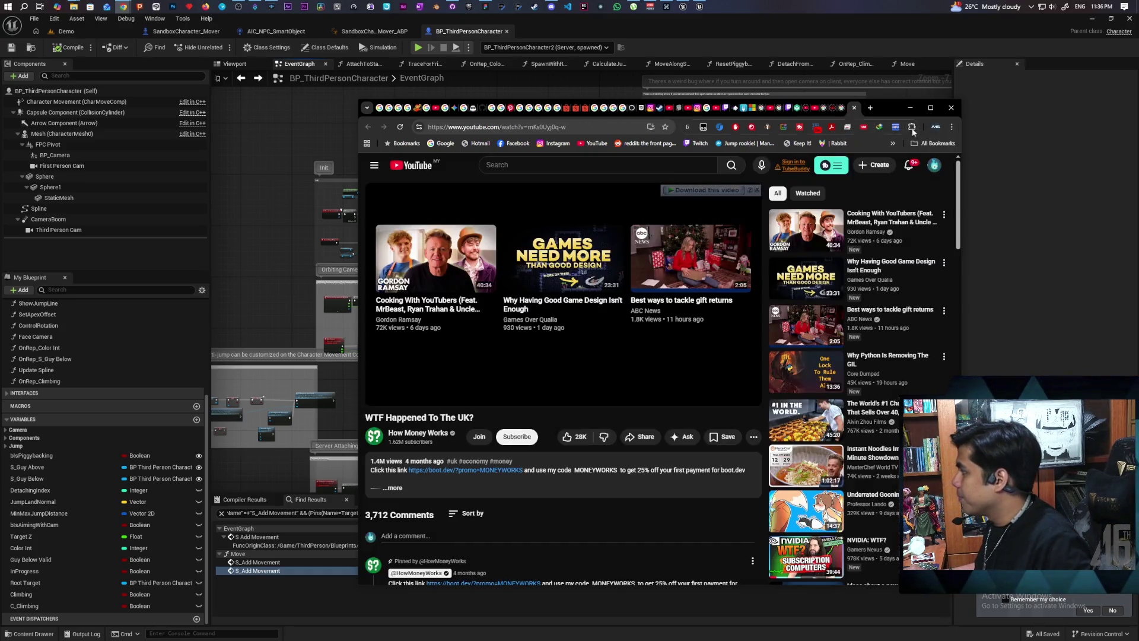
click(1018, 109)
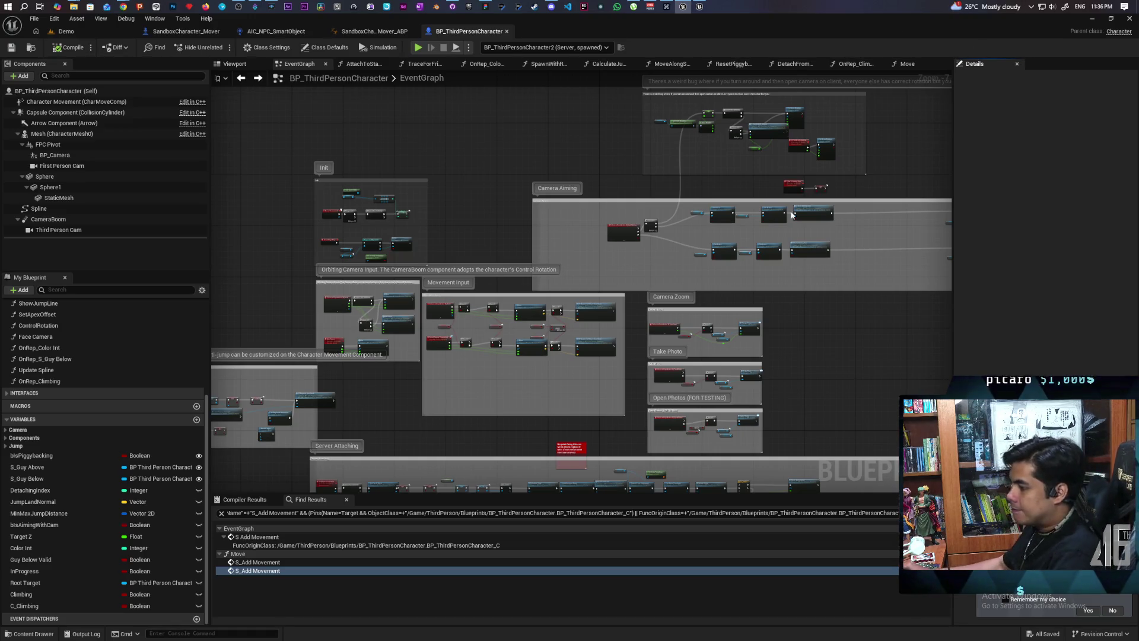
Close the S_Add Movement find results, frame the Movement Input group, and save BP_ThirdPersonCharacter.
click(347, 499)
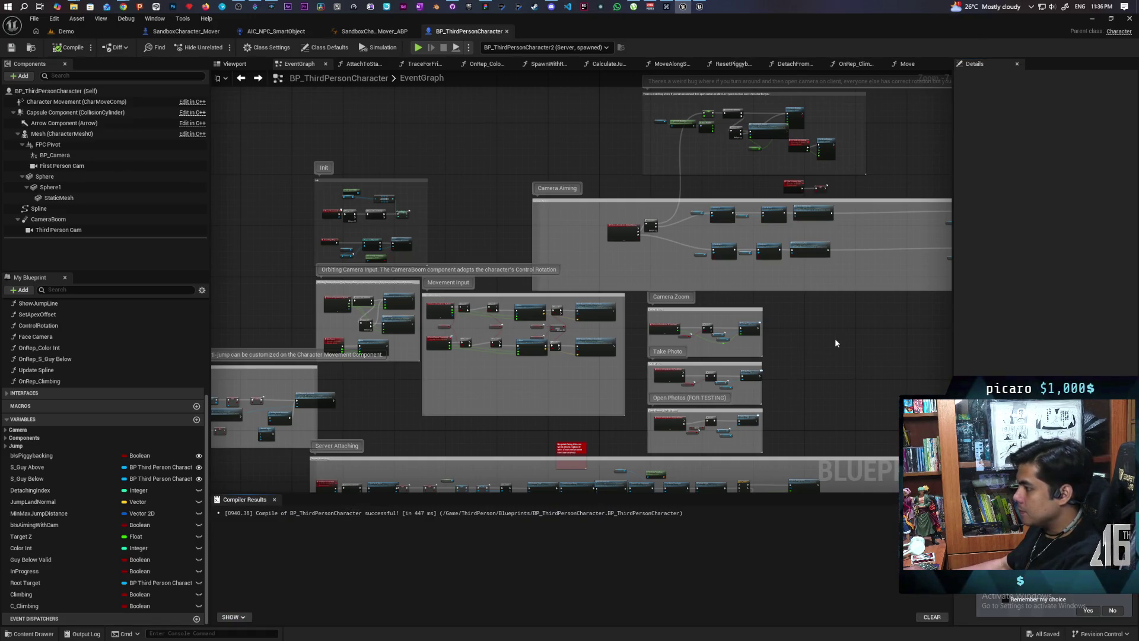
scroll(604, 284, down, 2)
scroll(700, 293, up, 4)
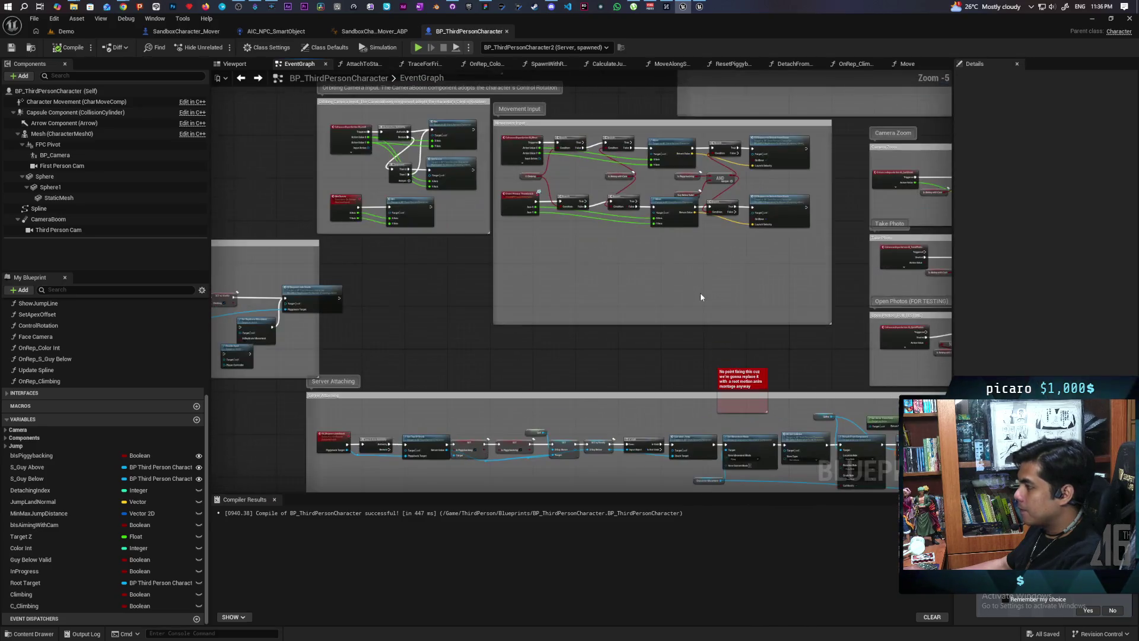
mouse_move(695, 305)
mouse_down()
mouse_move(678, 292)
mouse_move(695, 213)
mouse_move(649, 336)
mouse_move(627, 214)
mouse_up()
scroll(648, 336, up, 2)
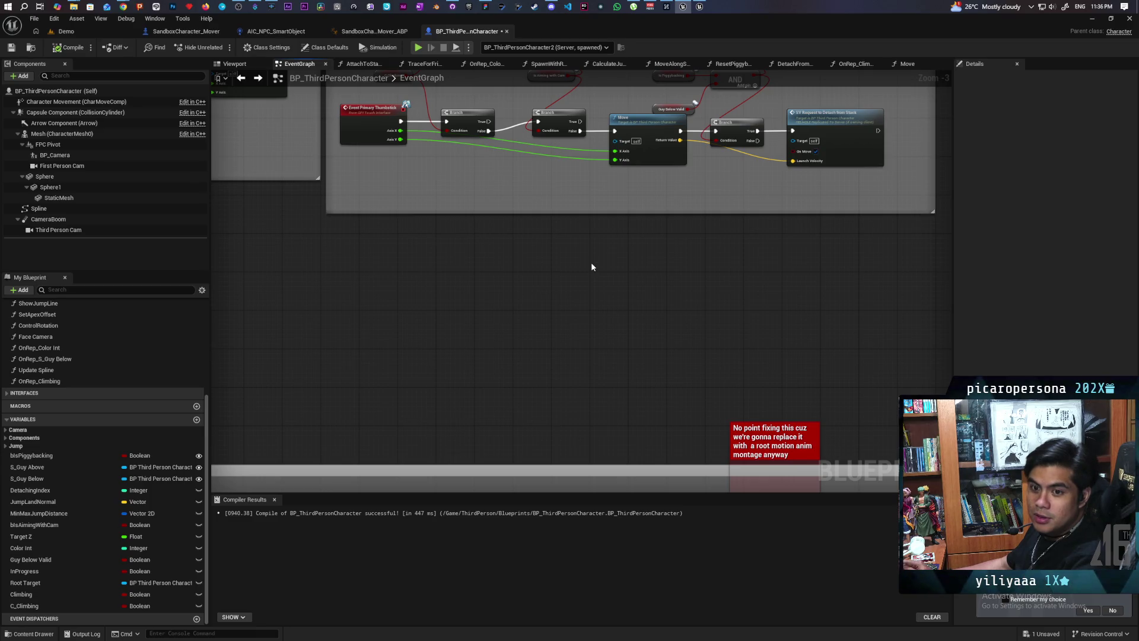
mouse_move(588, 263)
mouse_down()
mouse_move(605, 330)
mouse_move(523, 375)
mouse_move(537, 403)
mouse_up()
scroll(523, 375, down, 1)
scroll(538, 396, up, 1)
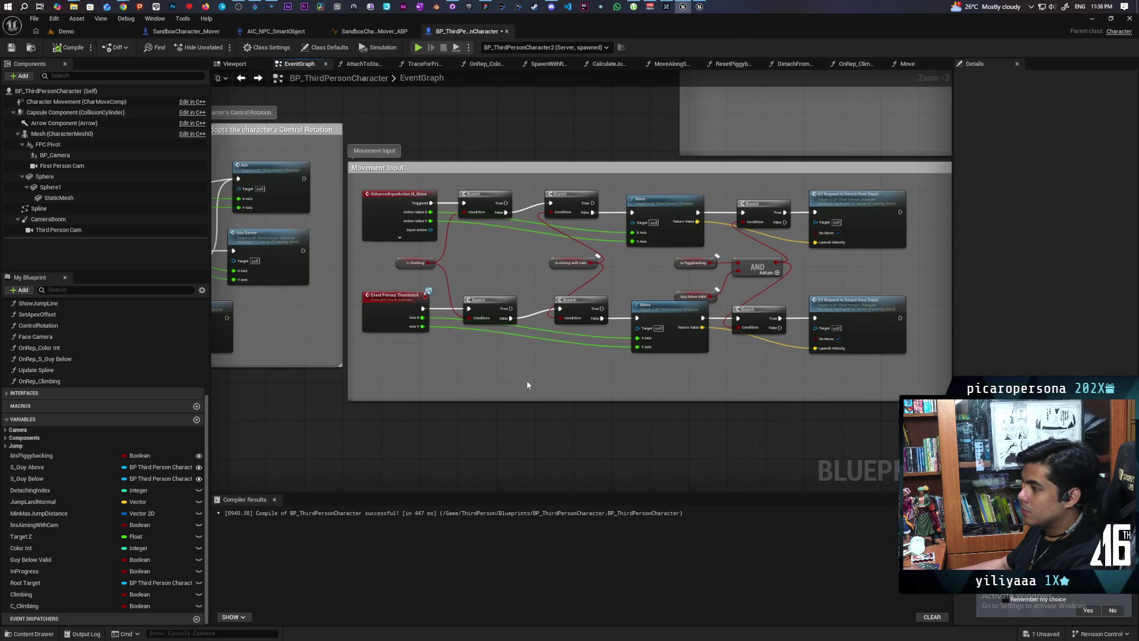
key(ctrl+s)
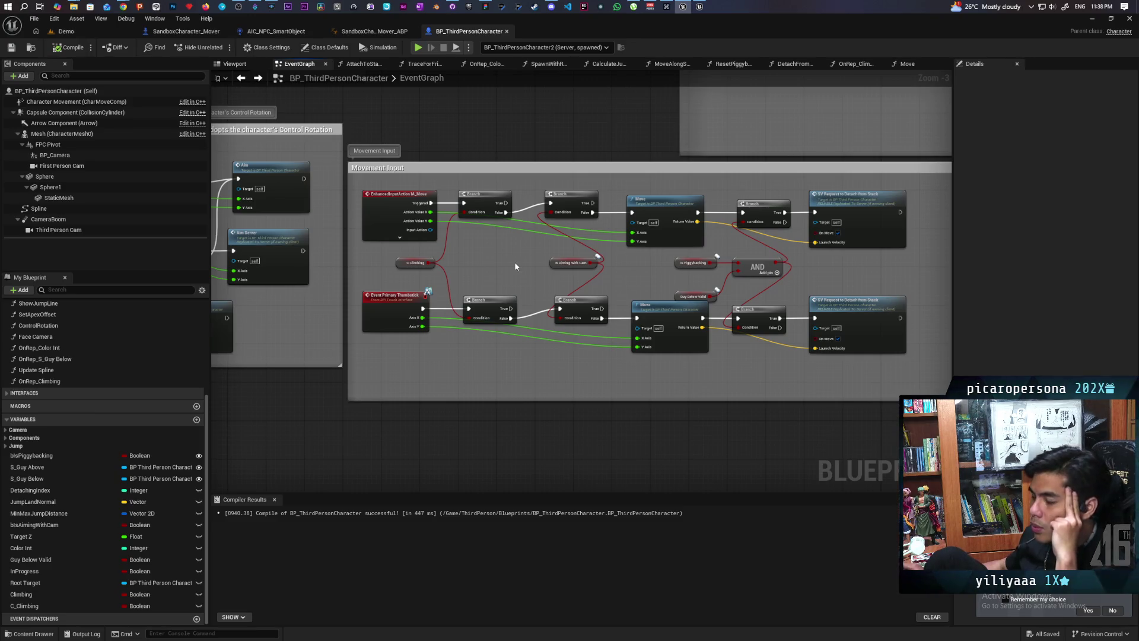
Pan and zoom the graph to the IA_Jump nodes, then switch to Chrome on unrealsharp.com.
drag(515, 261, 442, 301)
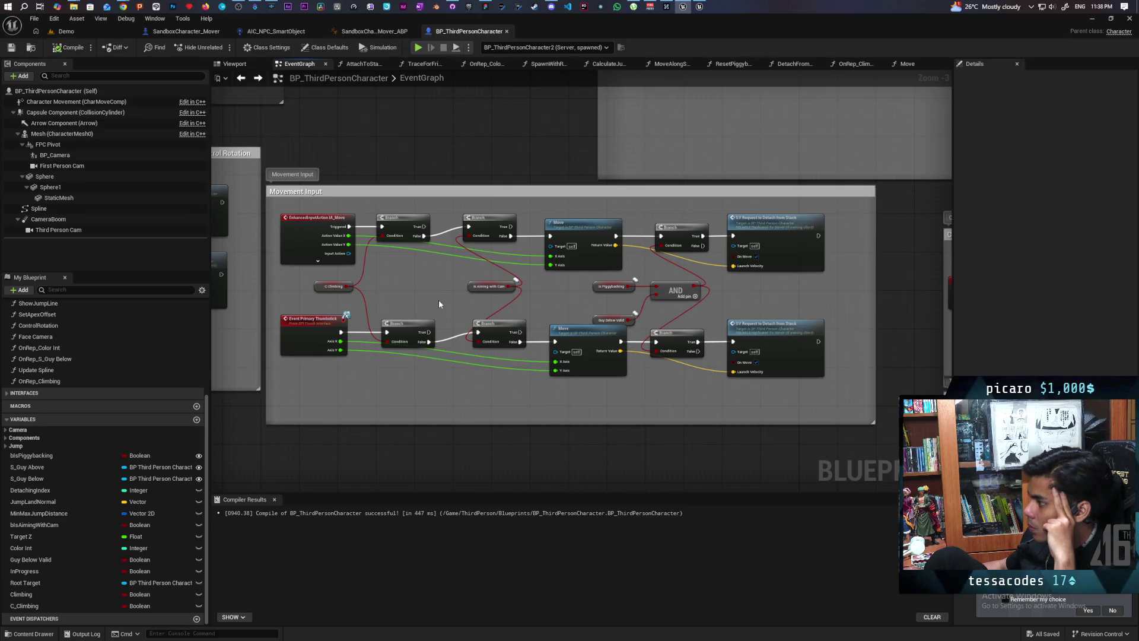
scroll(474, 300, down, 1)
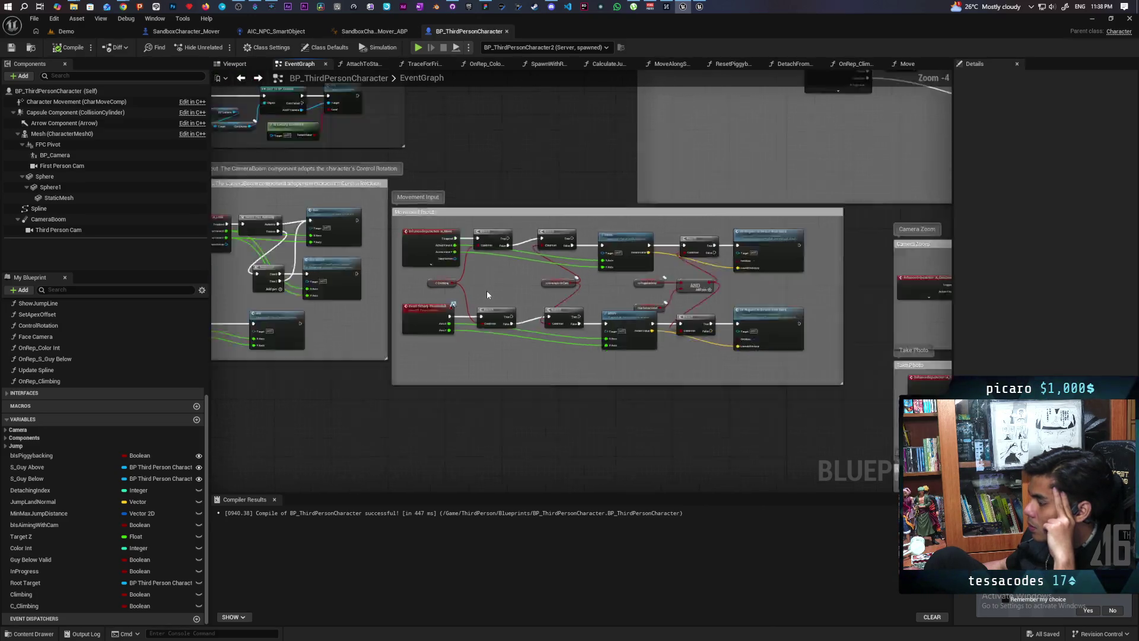
scroll(487, 295, down, 2)
scroll(547, 303, up, 5)
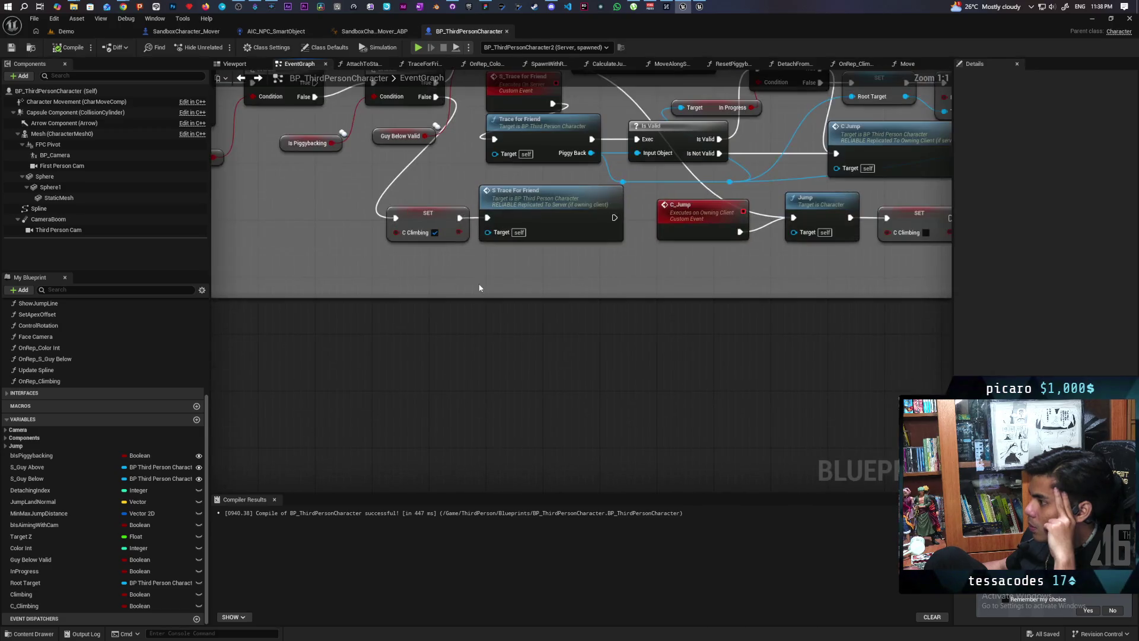
scroll(480, 288, down, 2)
scroll(575, 373, up, 2)
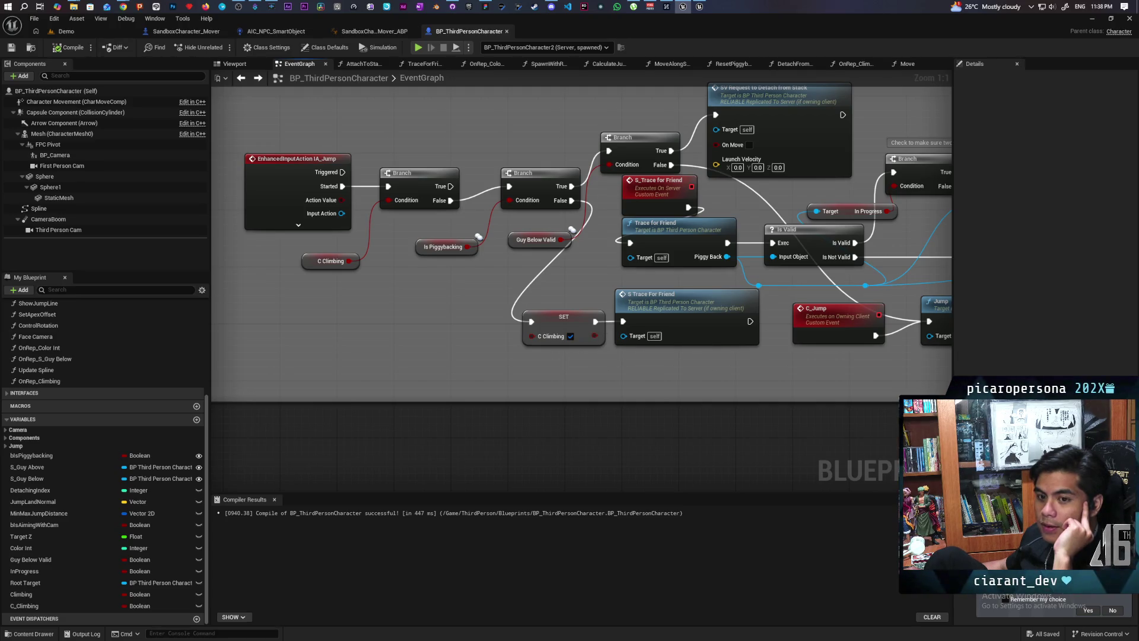
key(alt+Tab)
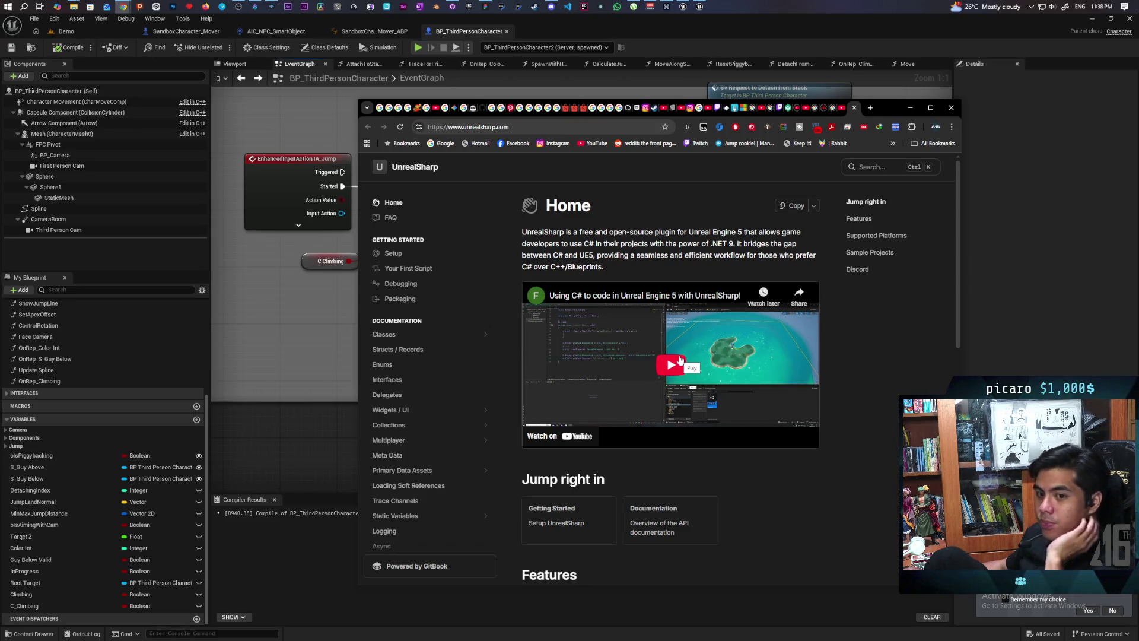
Play the UnrealSharp video fullscreen at a higher quality than Auto, pausing briefly and resuming.
click(703, 358)
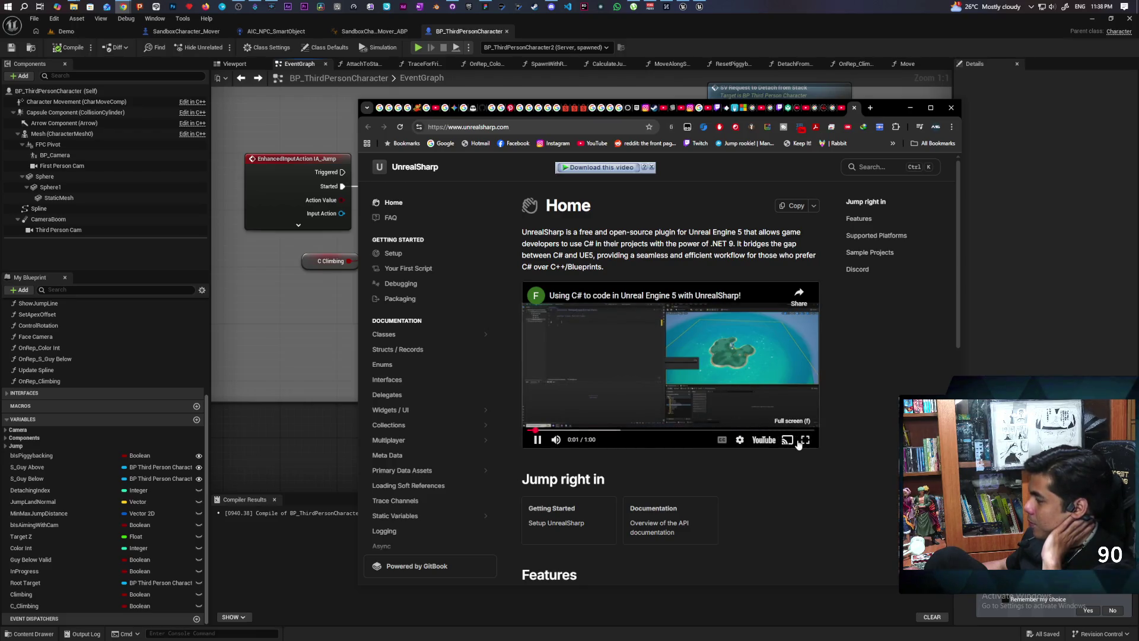
click(805, 440)
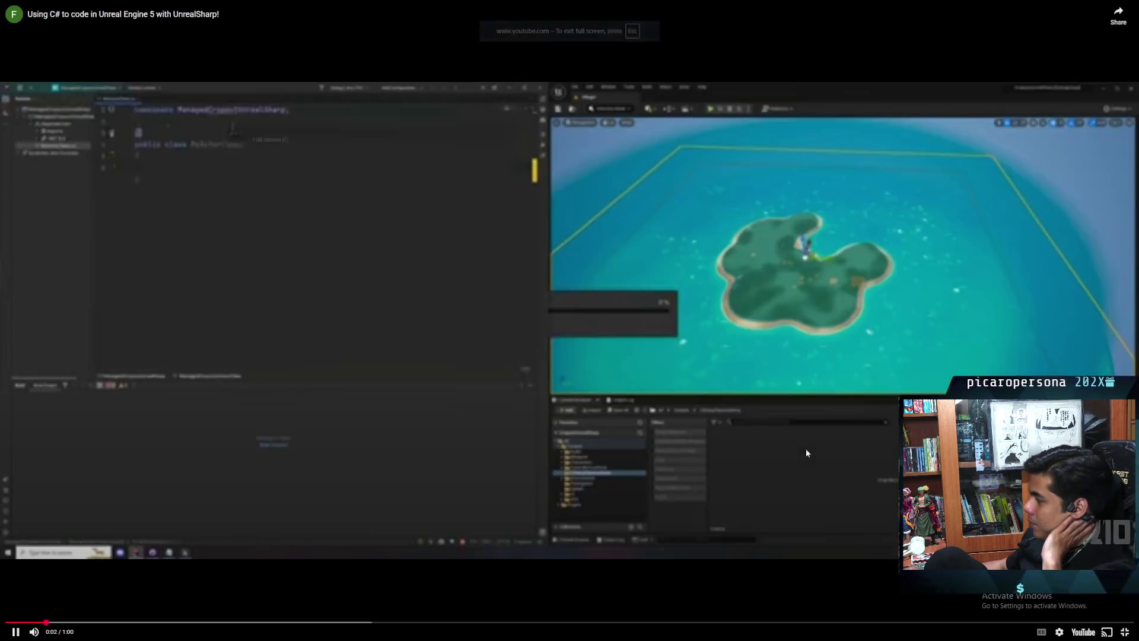
click(1061, 632)
click(1063, 602)
click(1045, 579)
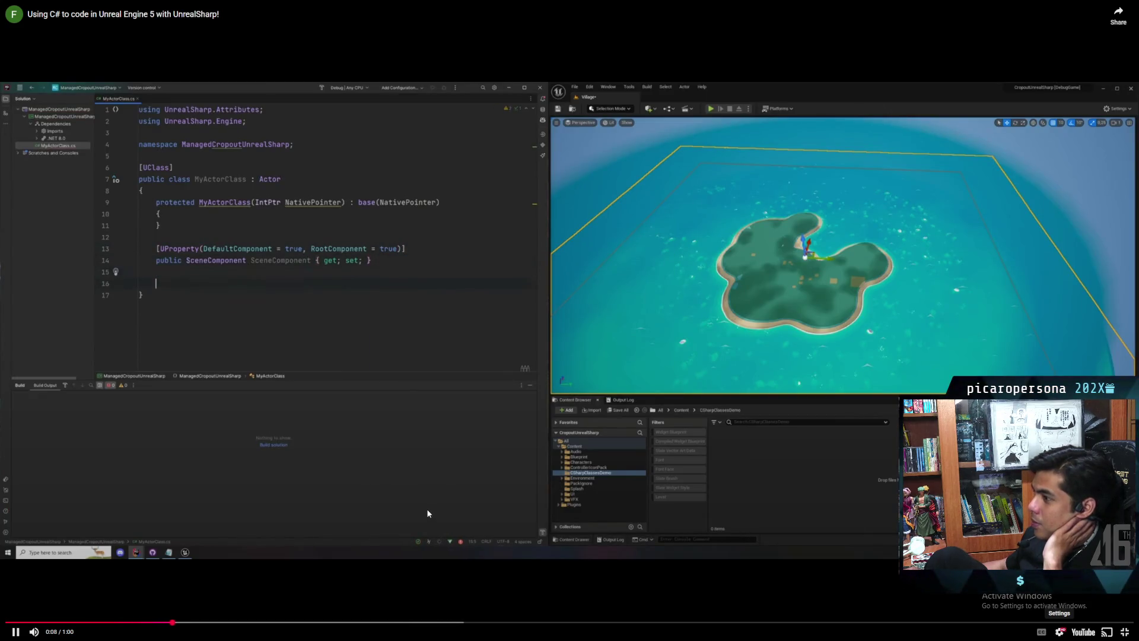
key(space)
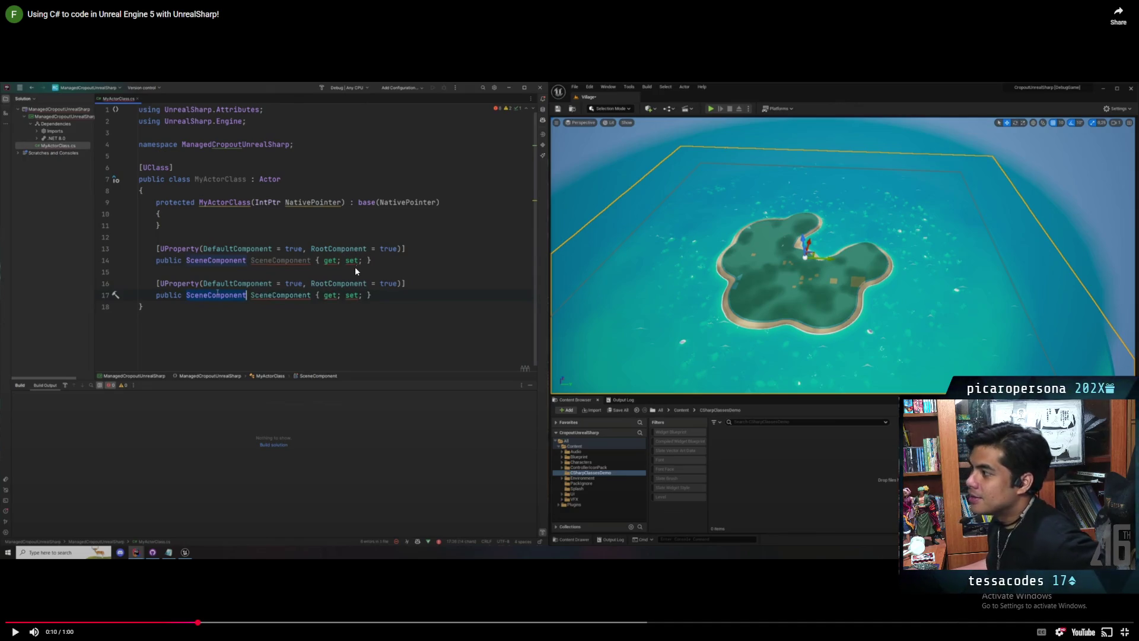
key(space)
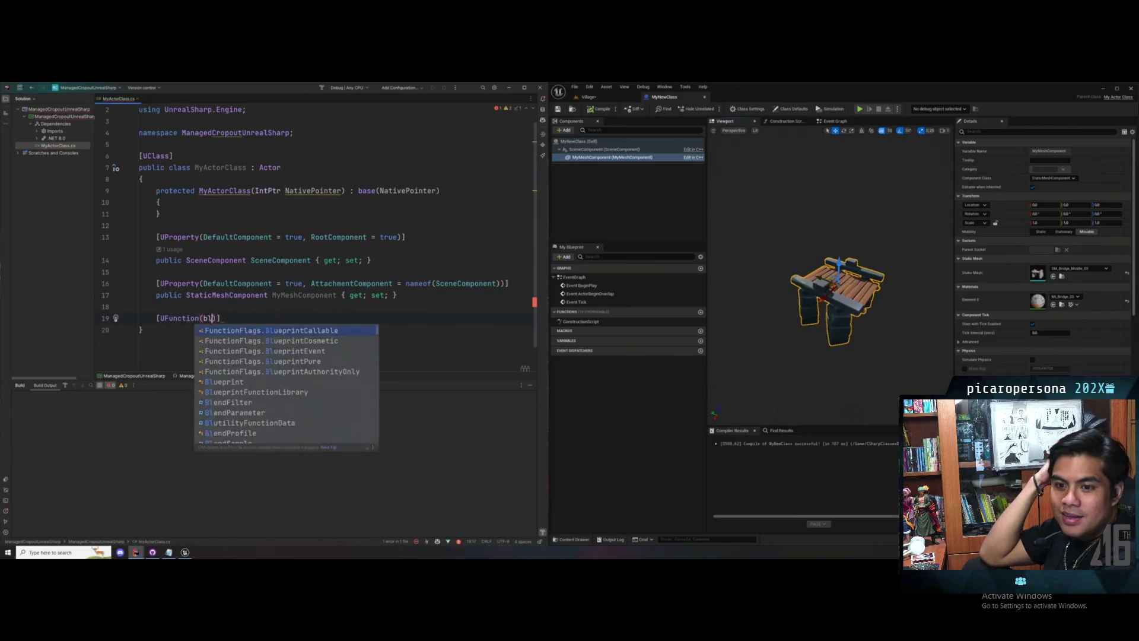
Resume the UnrealSharp video until it ends at 1:00, exit fullscreen, and minimize the browser.
mouse_move(368, 303)
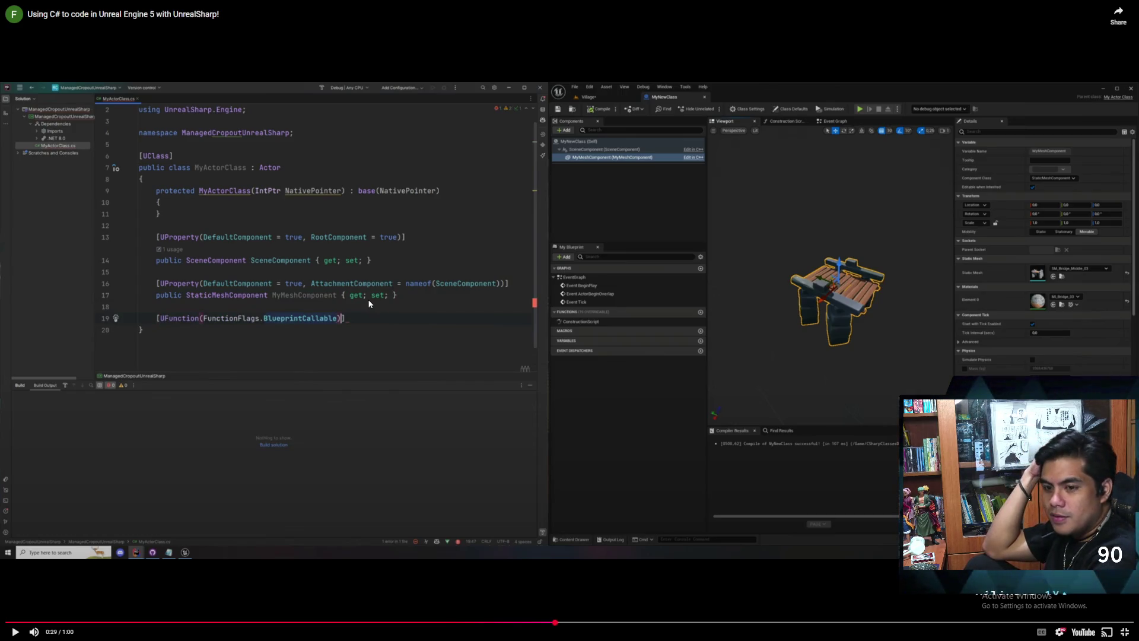
click(368, 304)
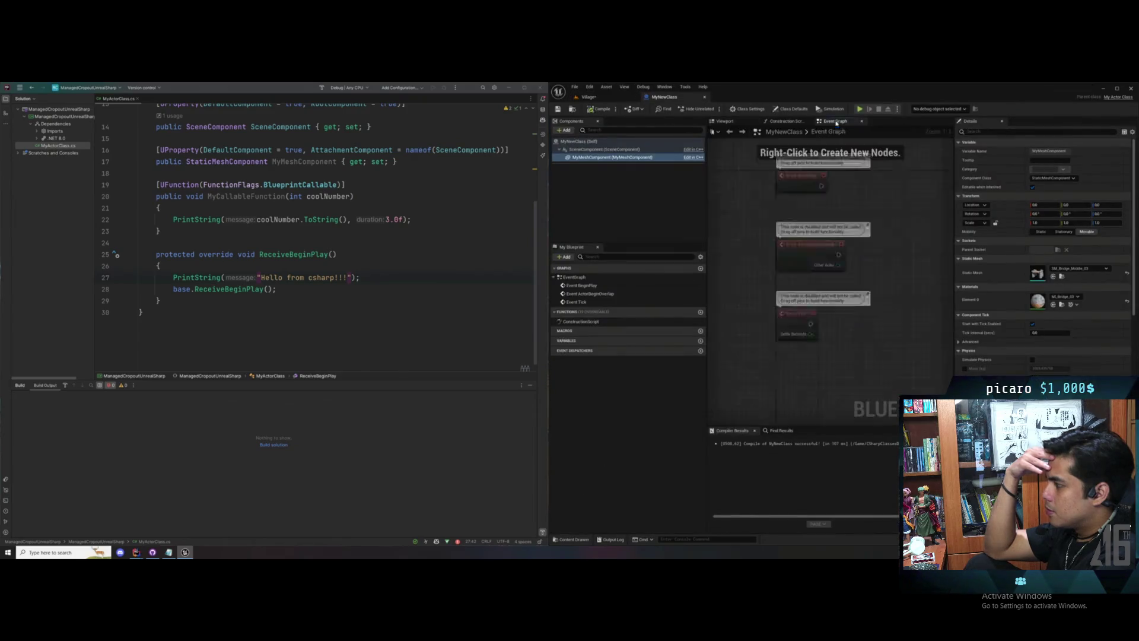
drag(756, 245, 893, 229)
click(854, 267)
right_click(736, 240)
click(751, 267)
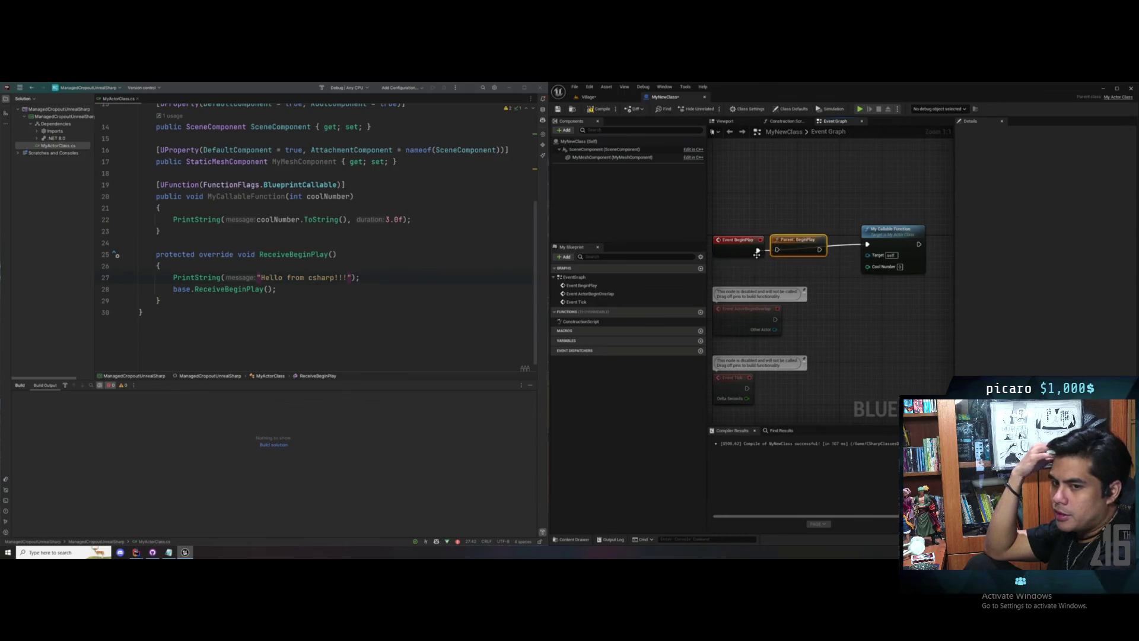
drag(819, 249, 868, 244)
click(900, 267)
text(4253405)
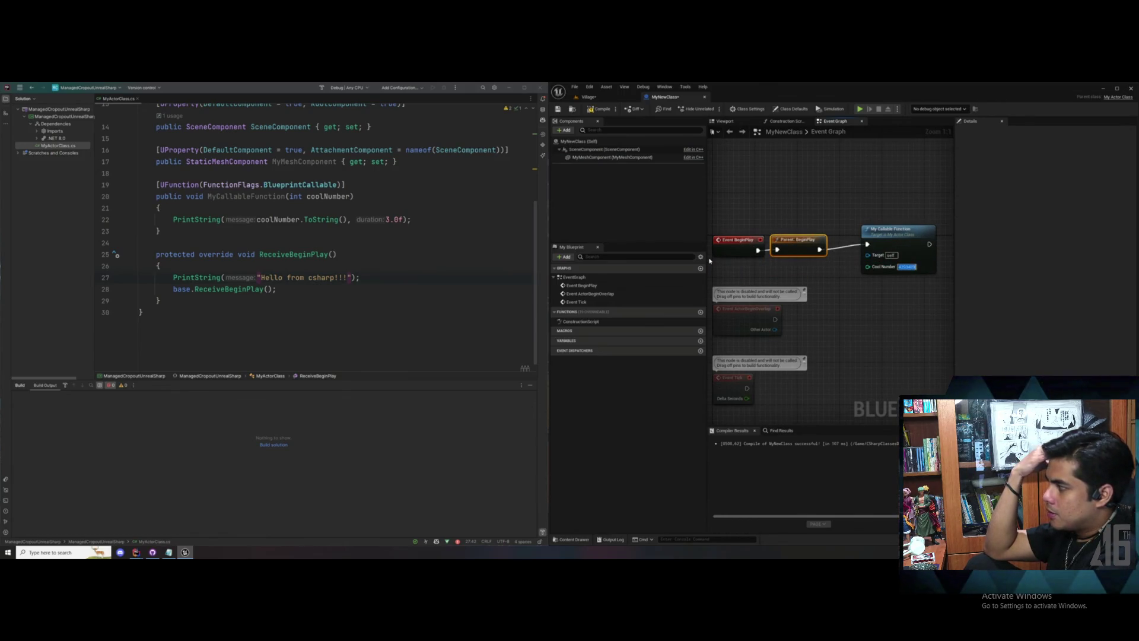
click(601, 110)
click(589, 97)
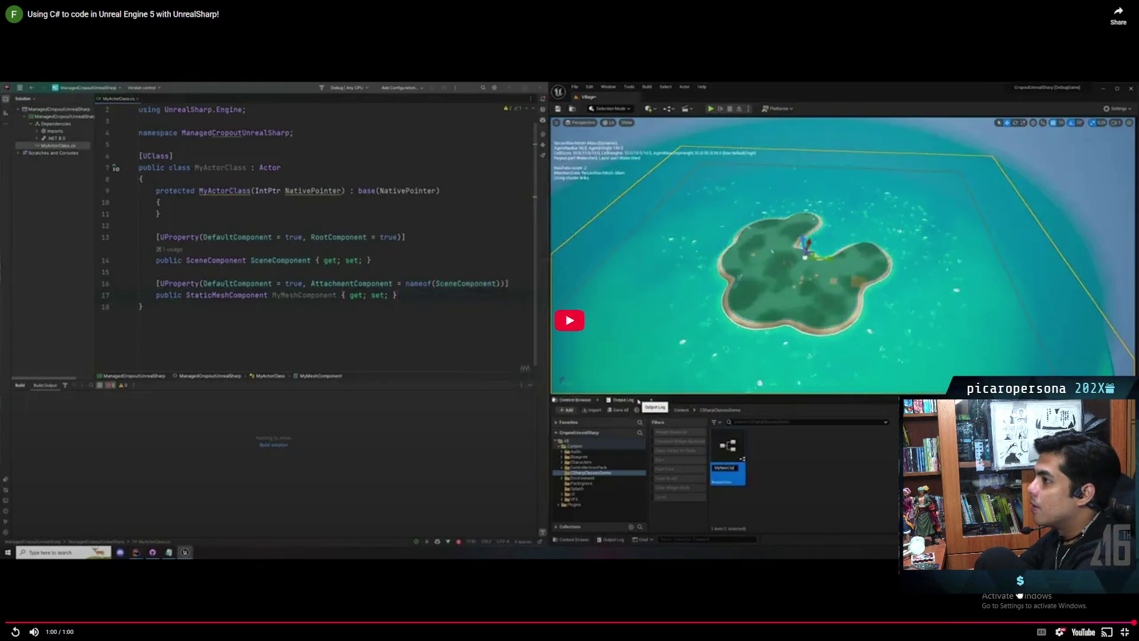
click(1125, 632)
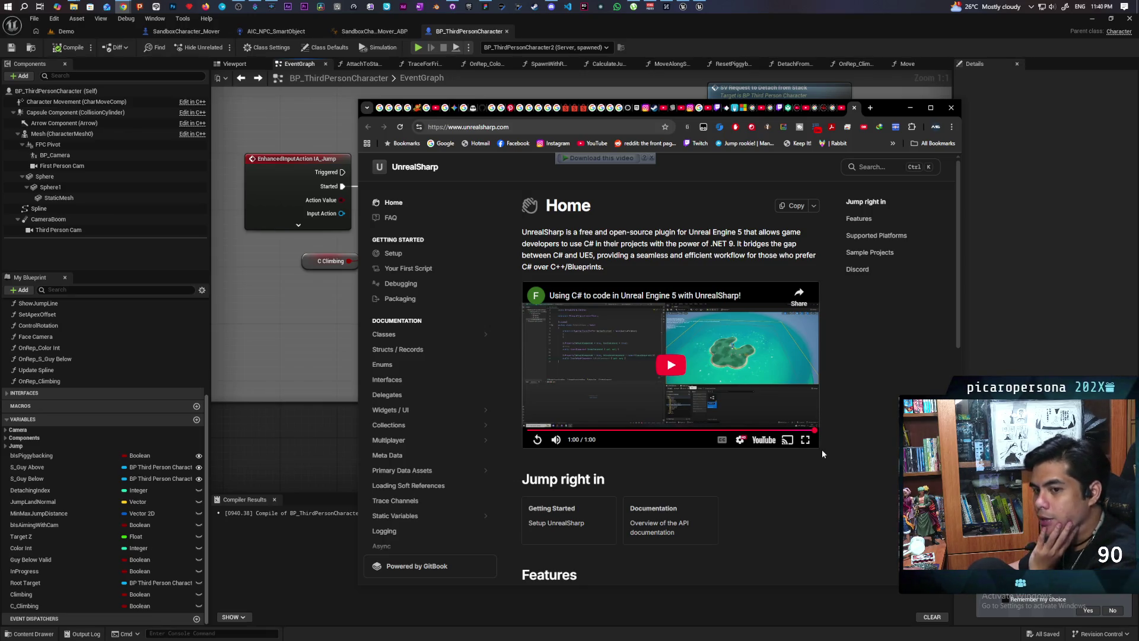
click(910, 107)
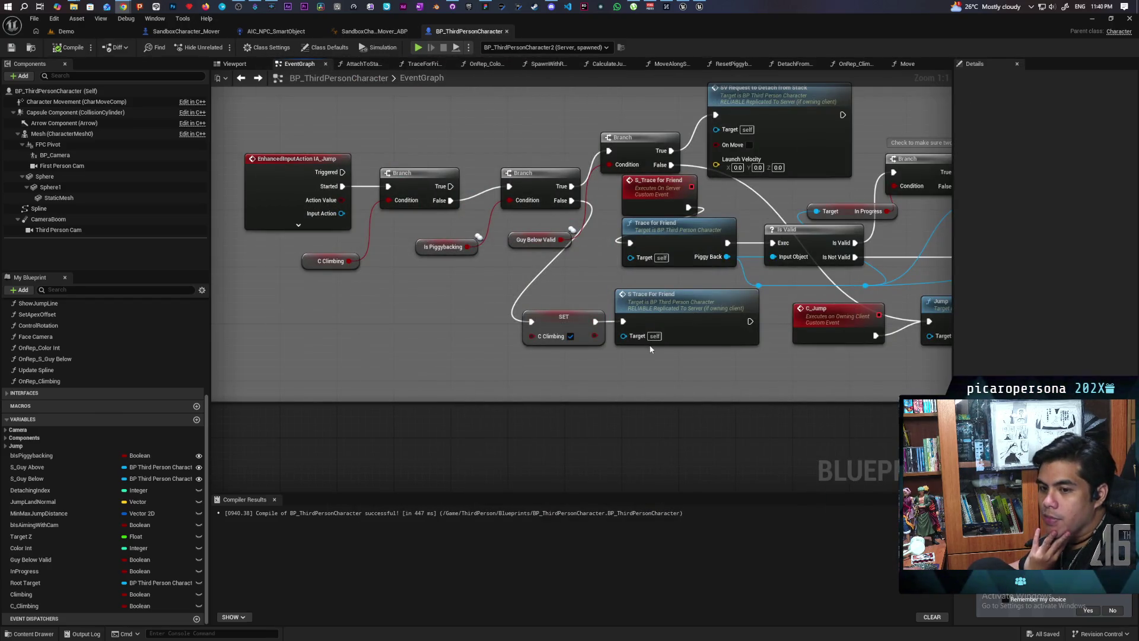
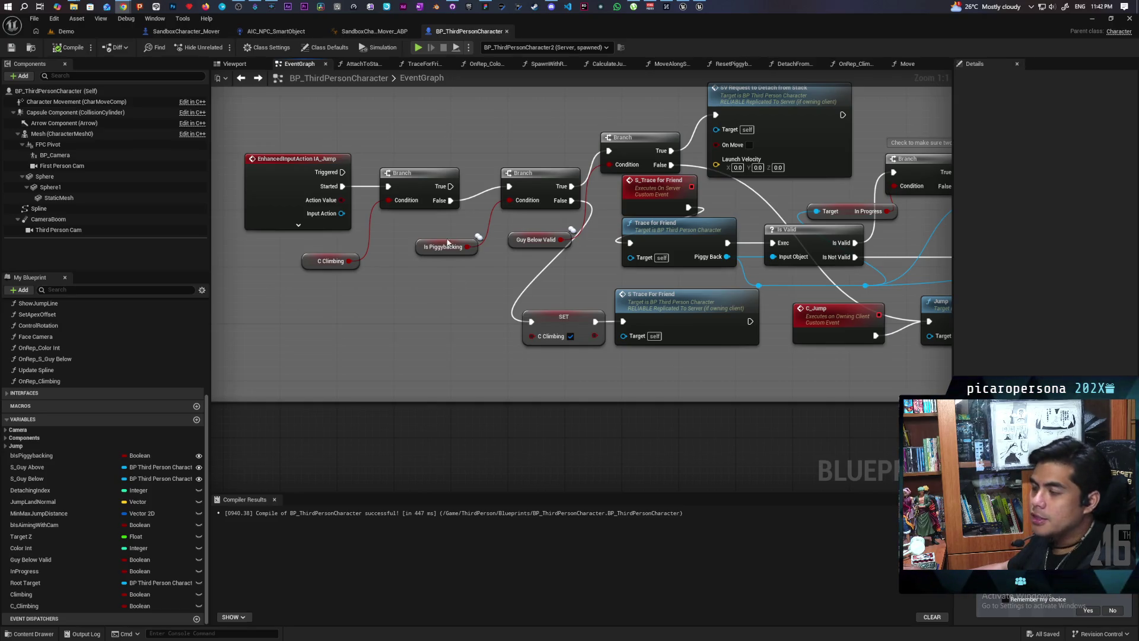
Marquee-select the Jump Input comment and its nodes in the EventGraph.
scroll(446, 200, down, 5)
mouse_move(464, 297)
mouse_down()
mouse_move(395, 323)
mouse_move(445, 311)
mouse_move(354, 229)
mouse_up()
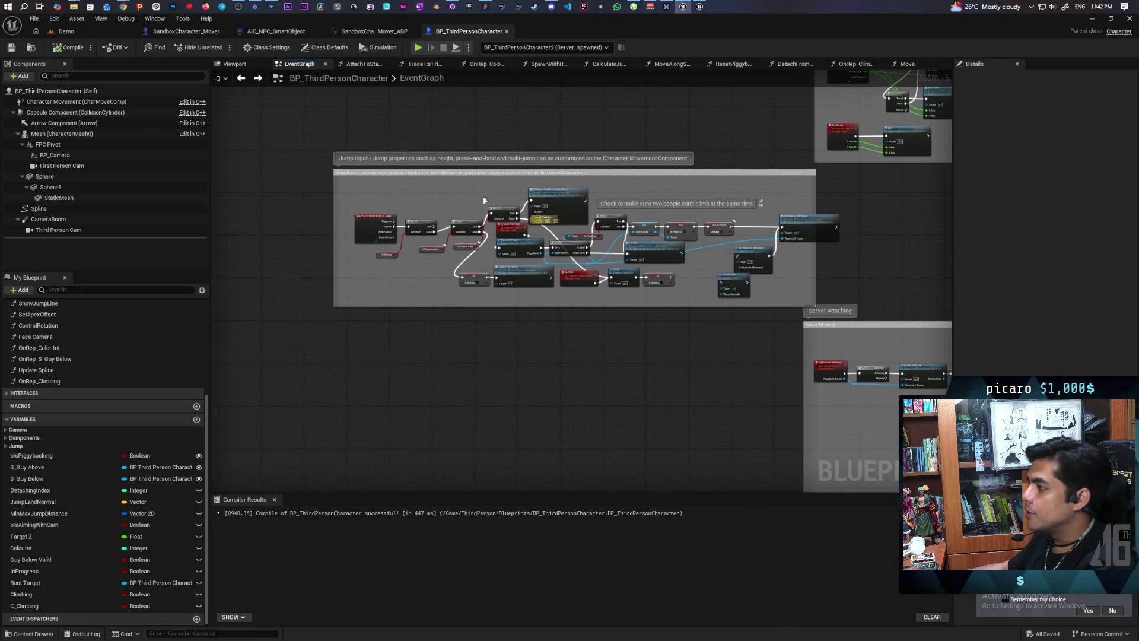
drag(309, 141, 773, 324)
drag(799, 243, 694, 289)
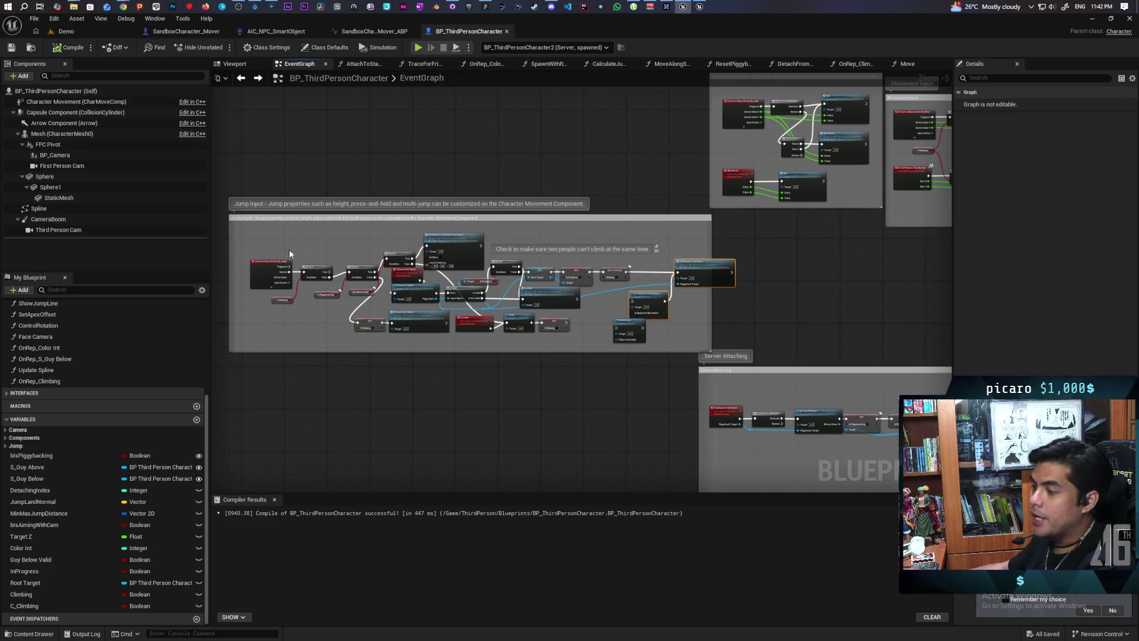
mouse_move(241, 176)
mouse_down()
mouse_move(630, 403)
mouse_move(738, 337)
mouse_move(699, 334)
mouse_move(695, 308)
mouse_move(475, 368)
mouse_move(289, 400)
mouse_up()
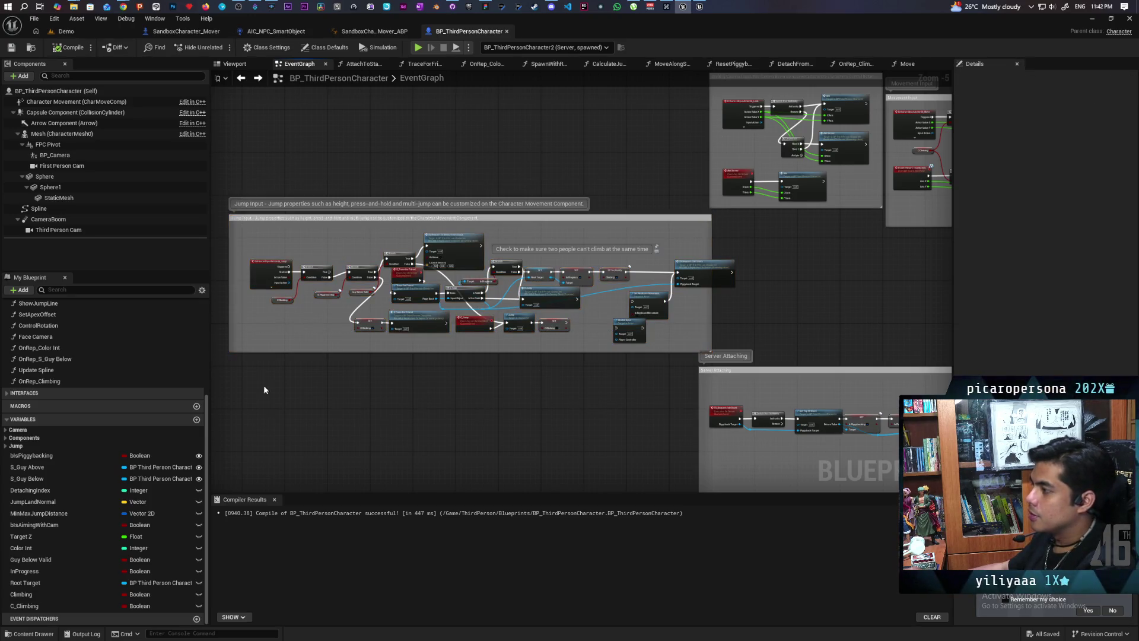
scroll(458, 324, up, 5)
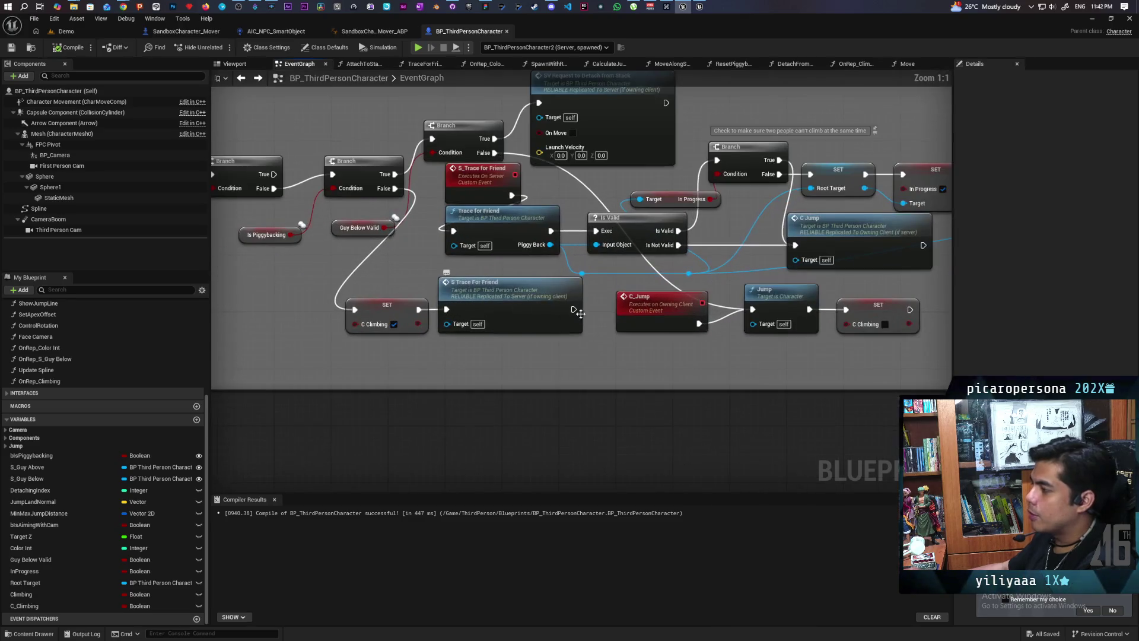
drag(580, 313, 442, 347)
Select the S Trace For Friend and SET C Climbing nodes, then undo to restore the previous selection.
click(526, 350)
right_click(527, 410)
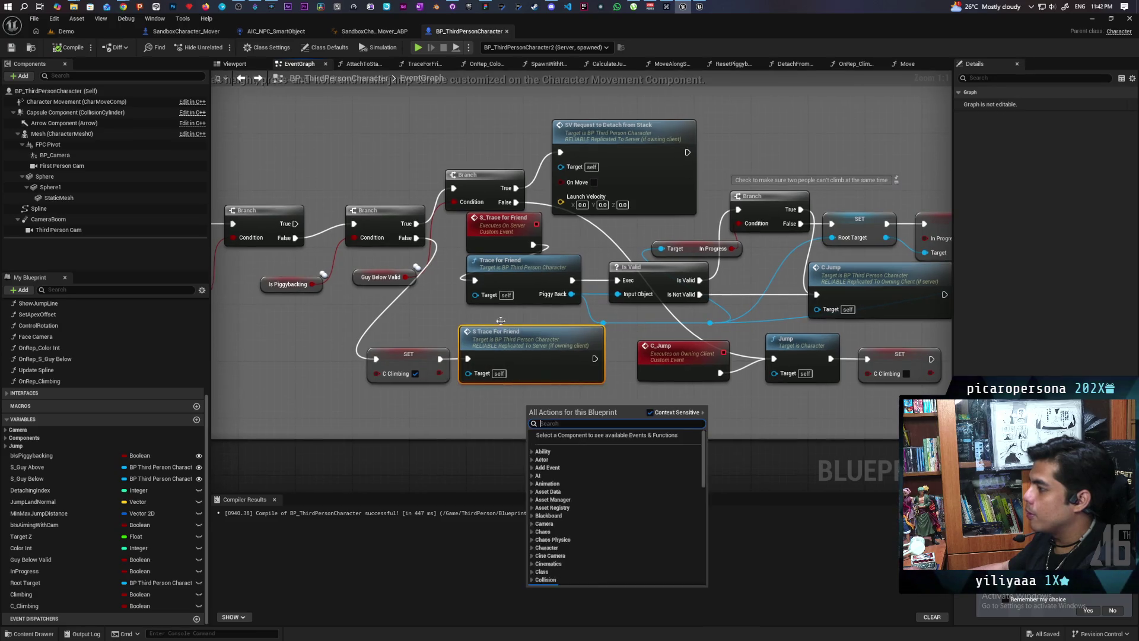
click(454, 241)
mouse_move(454, 240)
mouse_down()
mouse_move(587, 261)
mouse_move(516, 230)
mouse_up()
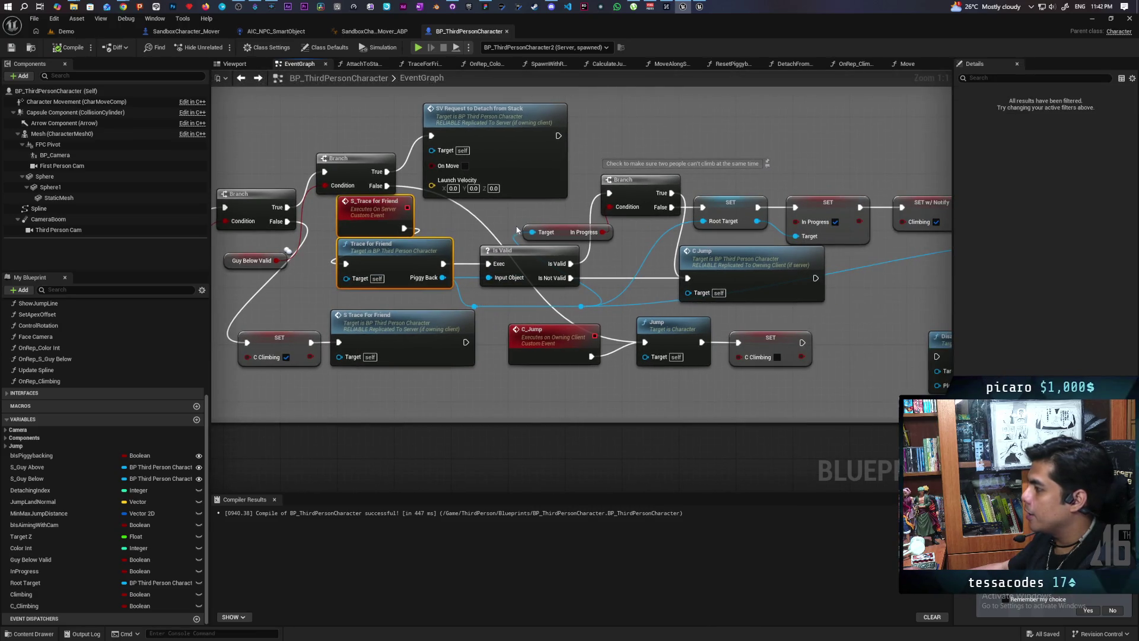
drag(311, 399, 341, 296)
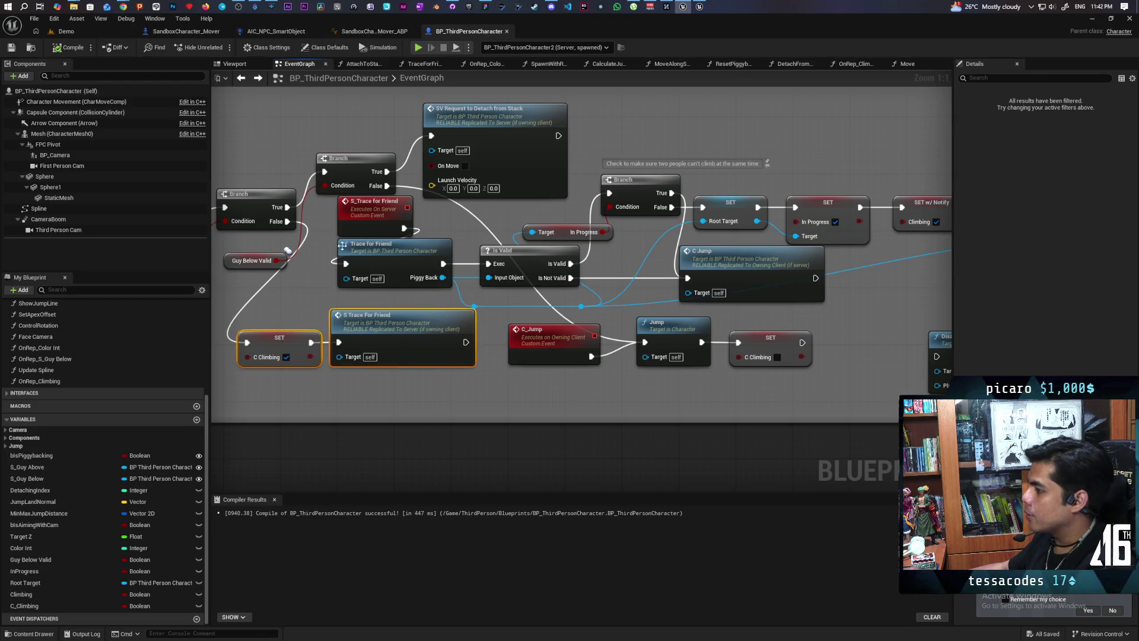
key(ctrl+z)
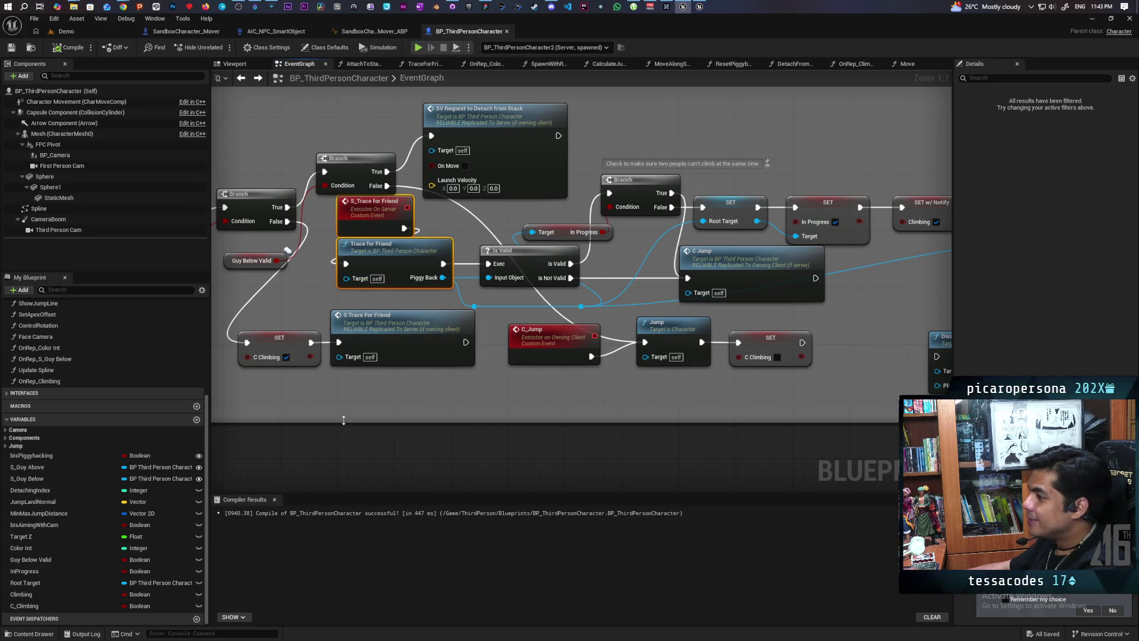
Move the Set Replicate Movement node up-left and the SV Request Join Stack node left.
scroll(359, 407, down, 4)
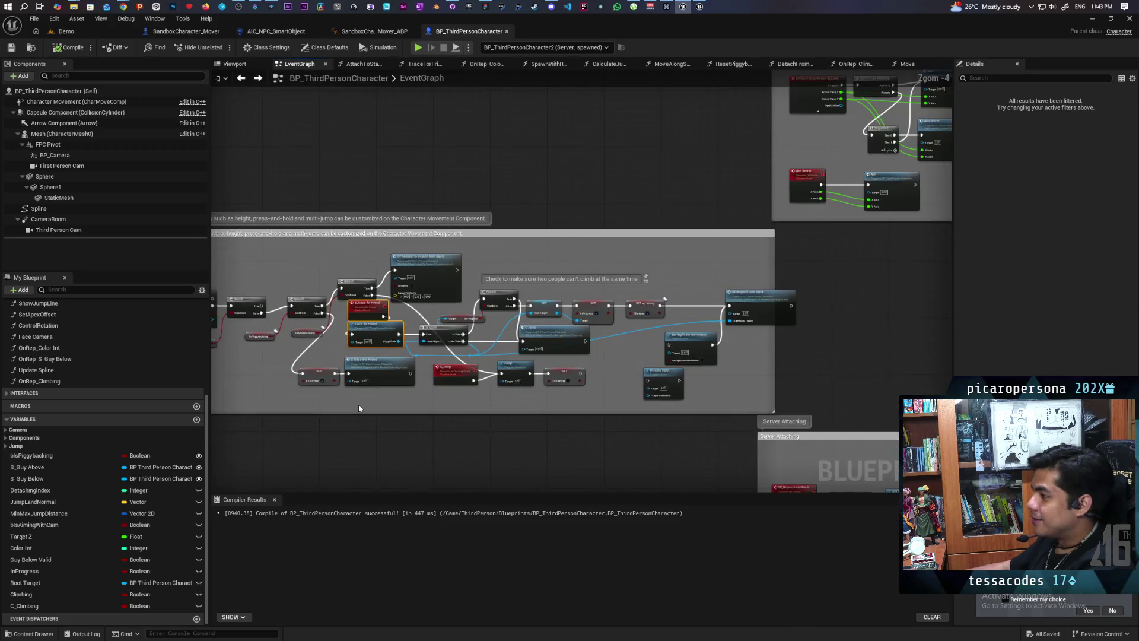
scroll(358, 404, up, 1)
scroll(624, 394, up, 4)
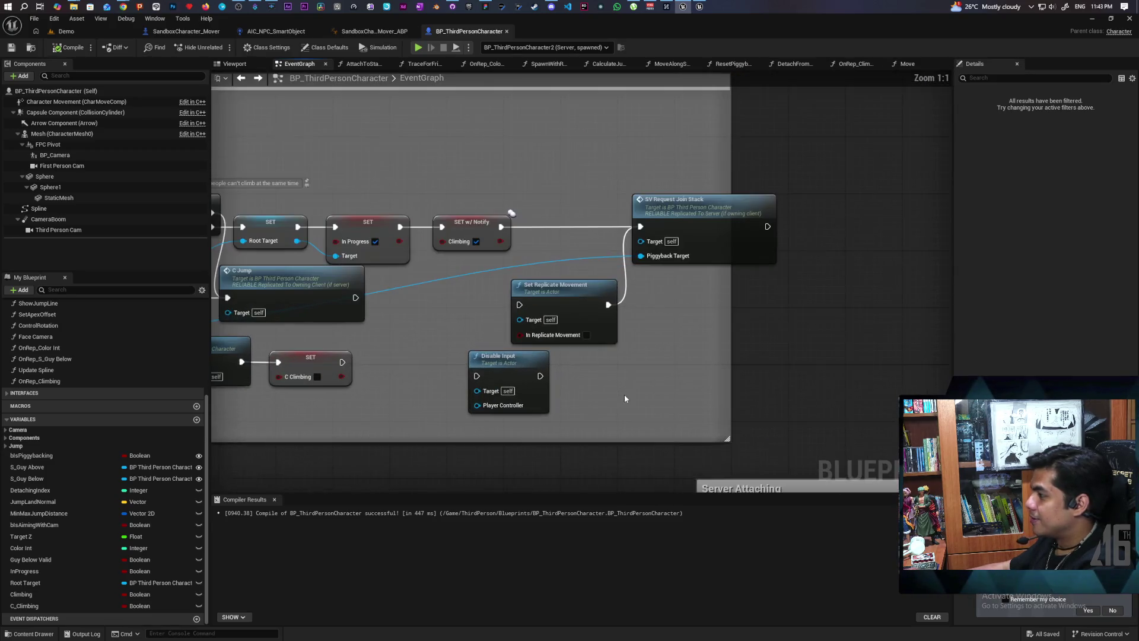
drag(582, 321, 519, 319)
drag(701, 231, 629, 235)
scroll(630, 289, down, 3)
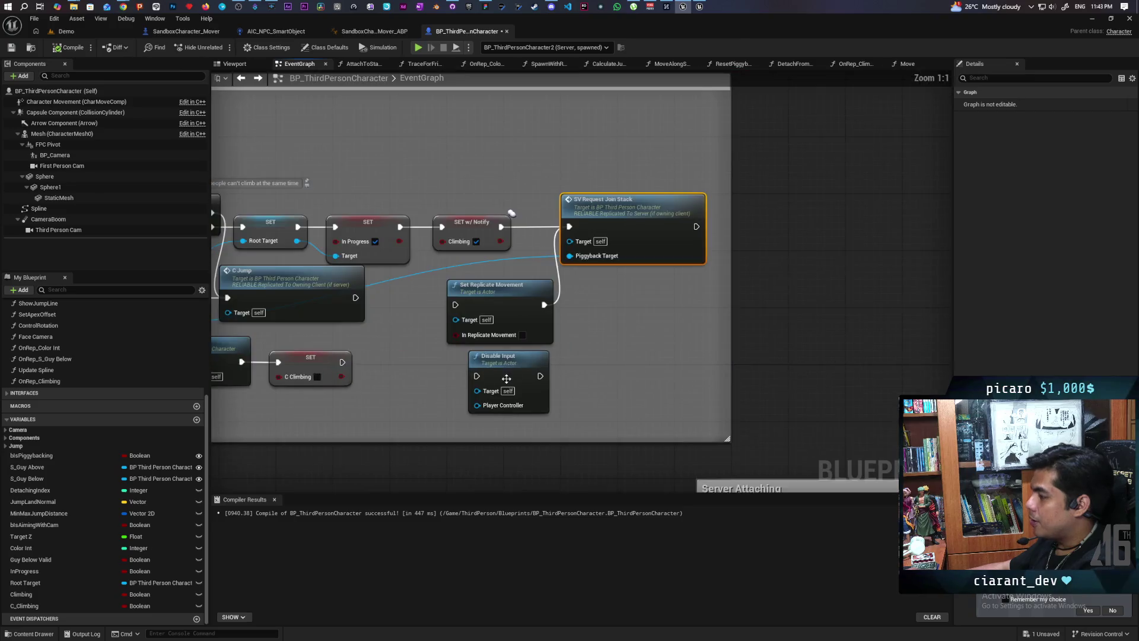
scroll(398, 402, up, 4)
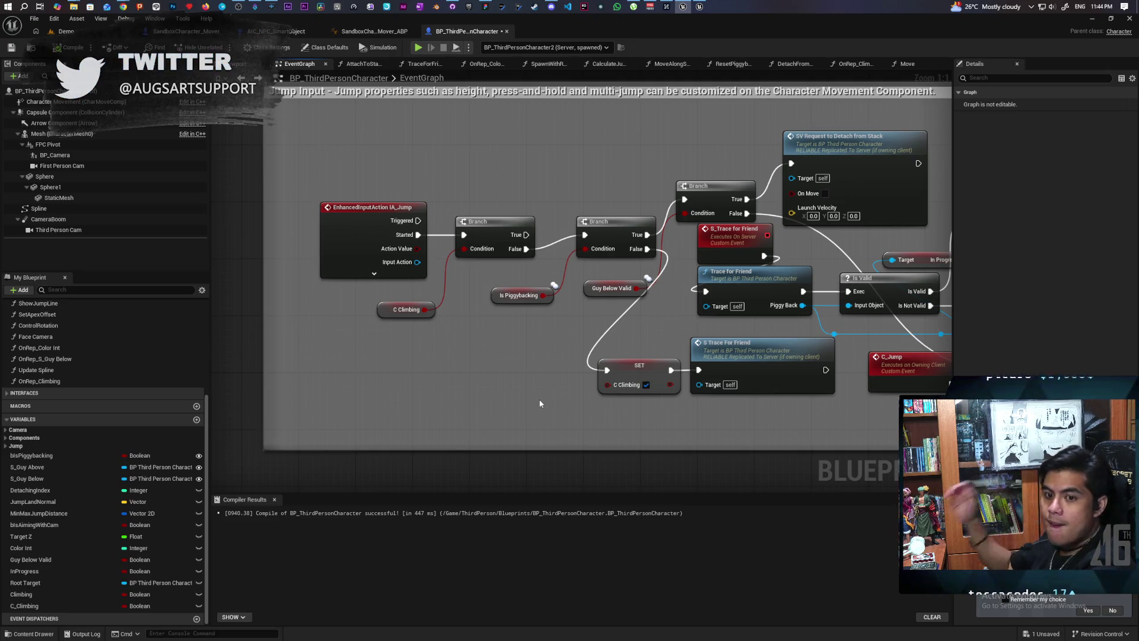
Select the IA_Jump, first Branch and C Climbing nodes inside the Jump Input comment.
drag(406, 335, 318, 304)
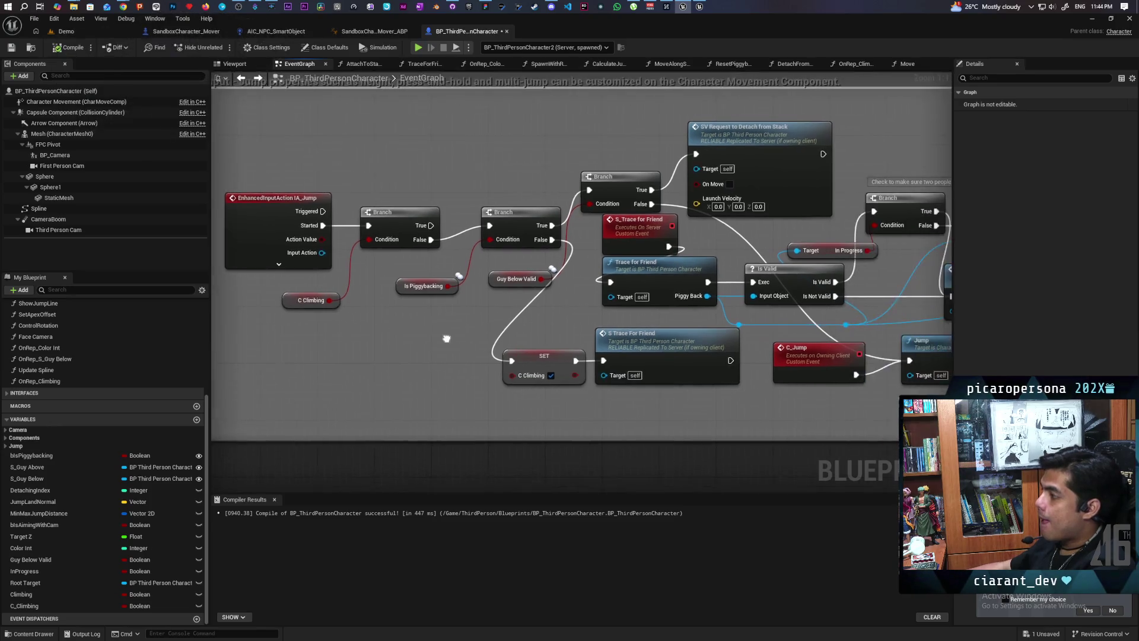
scroll(415, 309, down, 1)
scroll(426, 308, up, 1)
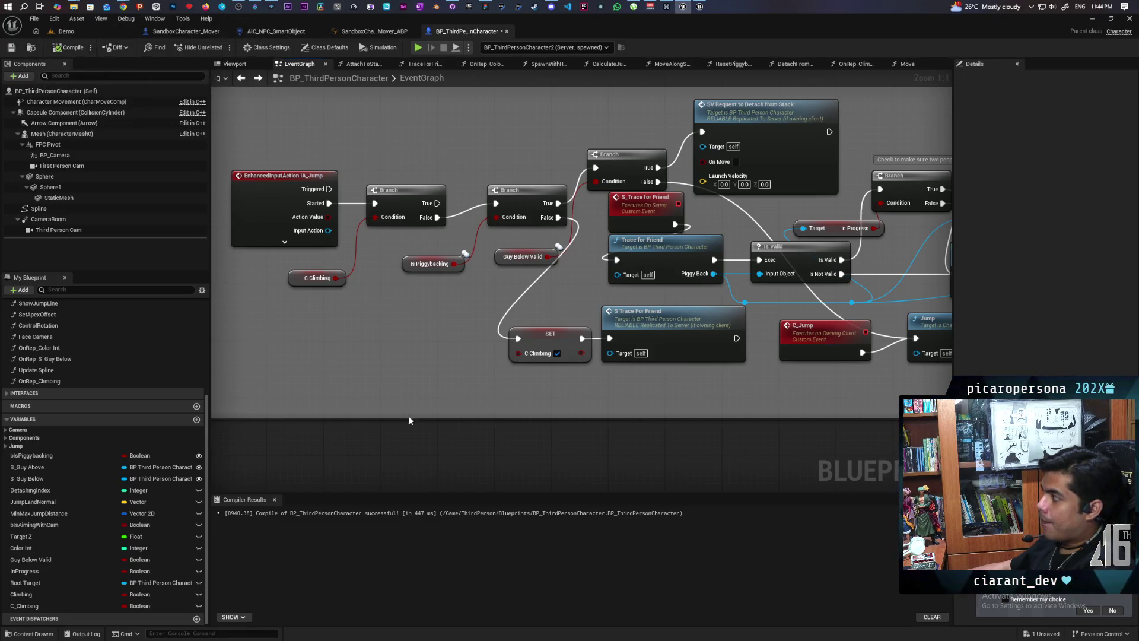
mouse_move(393, 439)
mouse_down()
mouse_move(385, 511)
mouse_move(420, 477)
mouse_up()
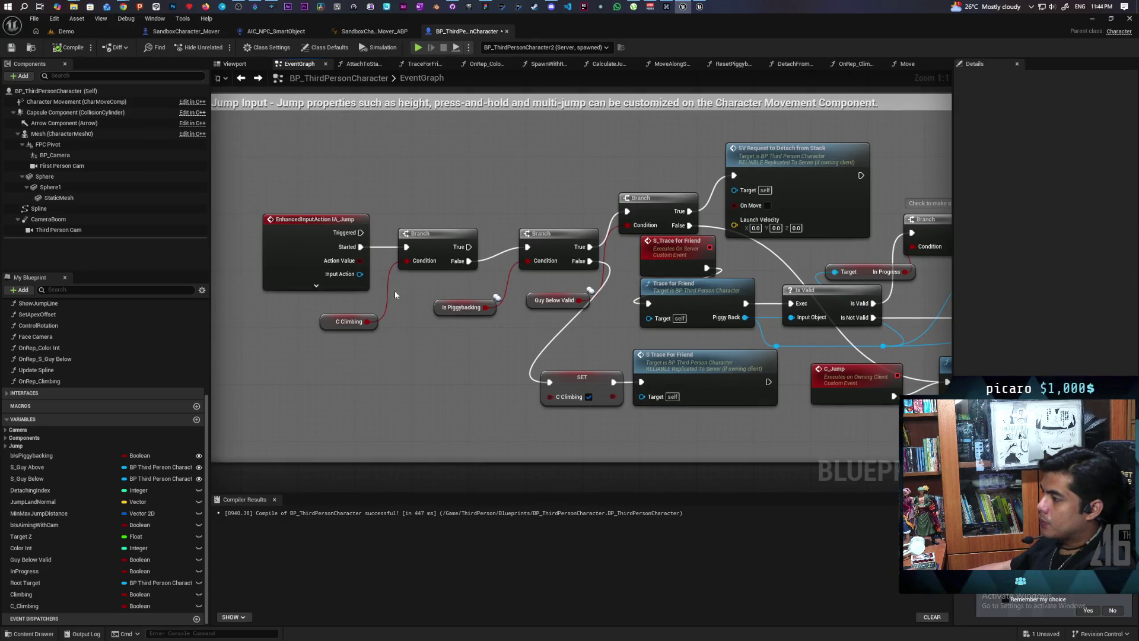
drag(402, 373, 304, 205)
drag(451, 378, 384, 427)
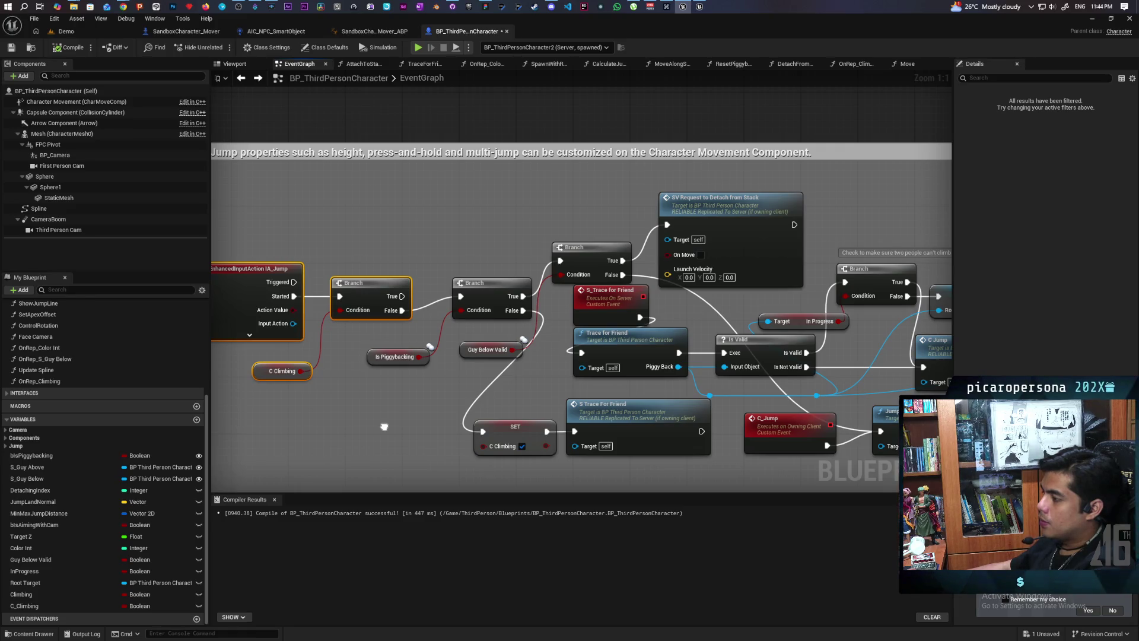
drag(385, 426, 468, 399)
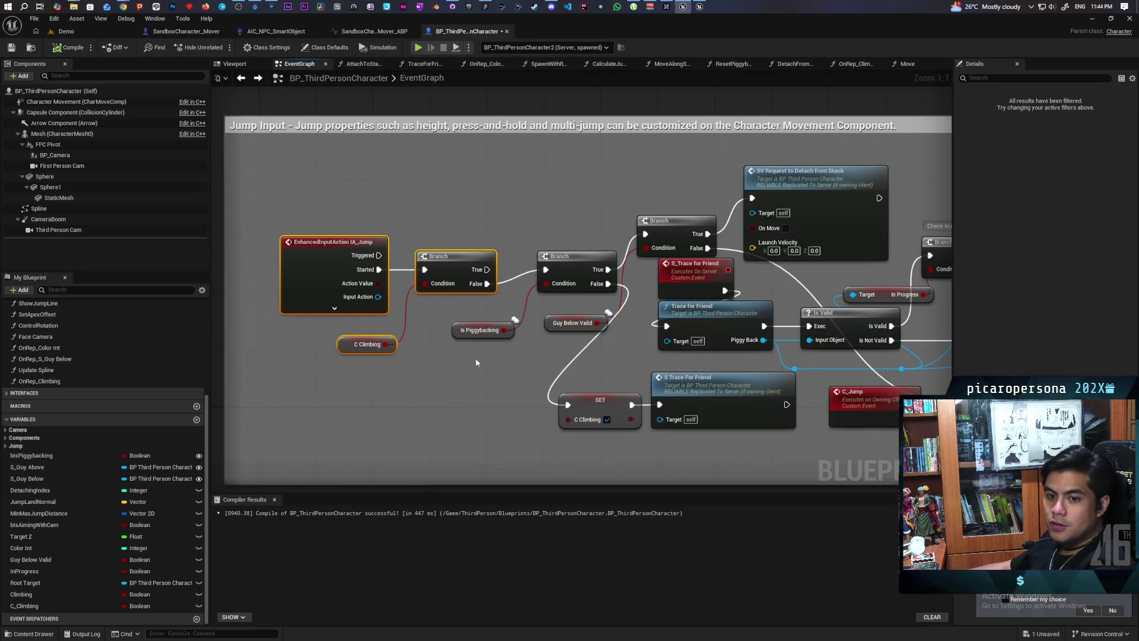
mouse_move(346, 244)
mouse_down()
mouse_move(402, 257)
mouse_move(379, 254)
mouse_up()
Widen the Jump Input comment leftward and shift IA_Jump, Branch, C Climbing and SET C Climbing left.
drag(257, 309, 233, 307)
mouse_move(336, 230)
mouse_down()
mouse_move(422, 416)
mouse_move(440, 429)
mouse_up()
drag(474, 279, 432, 265)
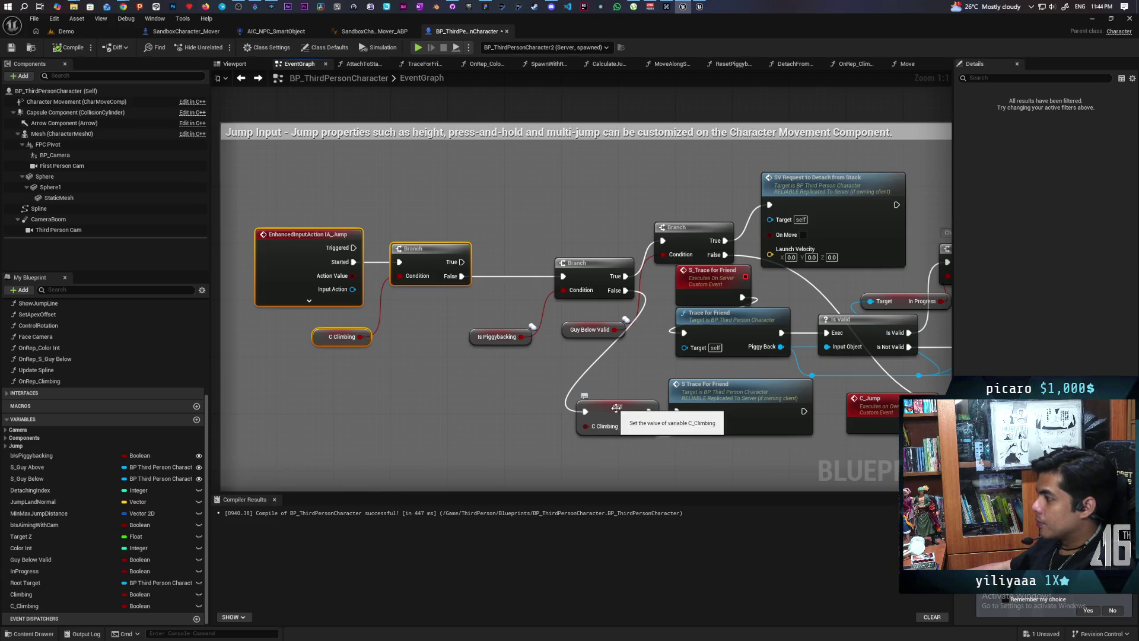
drag(615, 407, 522, 413)
mouse_move(626, 291)
mouse_down()
mouse_move(662, 426)
mouse_move(676, 411)
mouse_move(556, 418)
mouse_move(540, 397)
mouse_up()
Rewire SET C Climbing between the first Branch's False output and the second Branch, aligned with them.
click(576, 422)
click(584, 405)
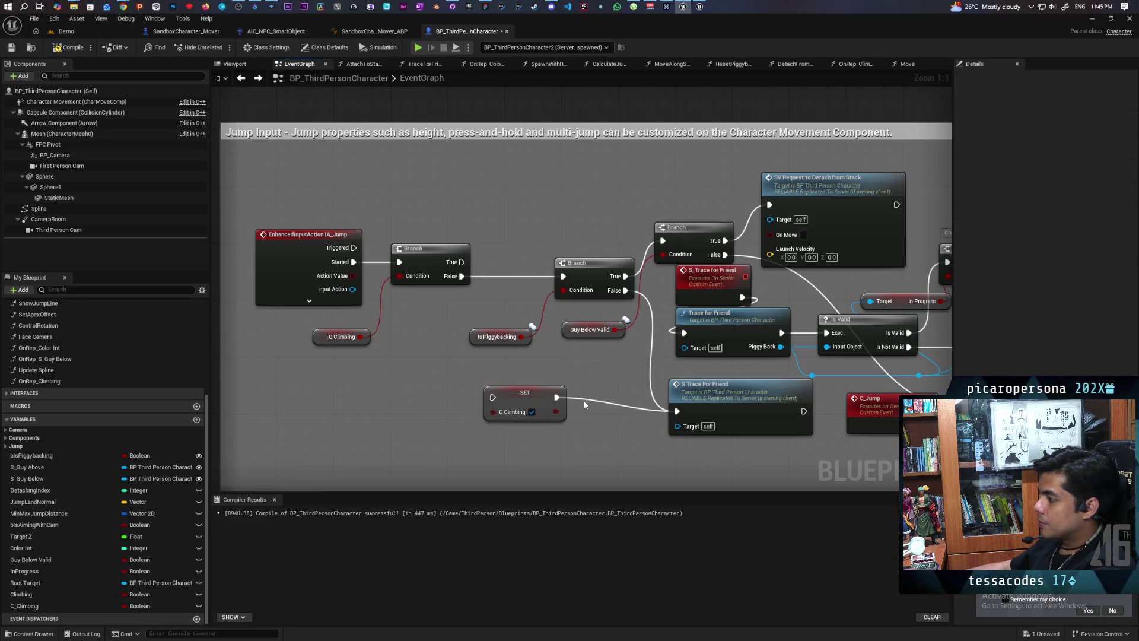
alt+click(557, 397)
drag(524, 400, 514, 276)
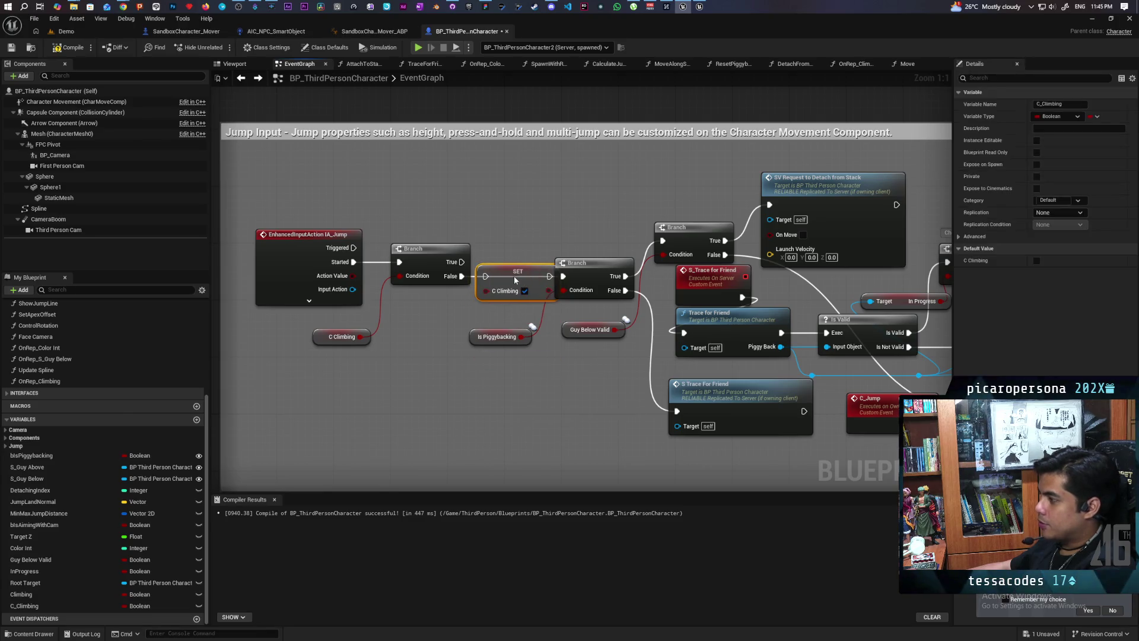
mouse_move(350, 356)
mouse_down()
mouse_move(426, 262)
mouse_move(398, 262)
mouse_up()
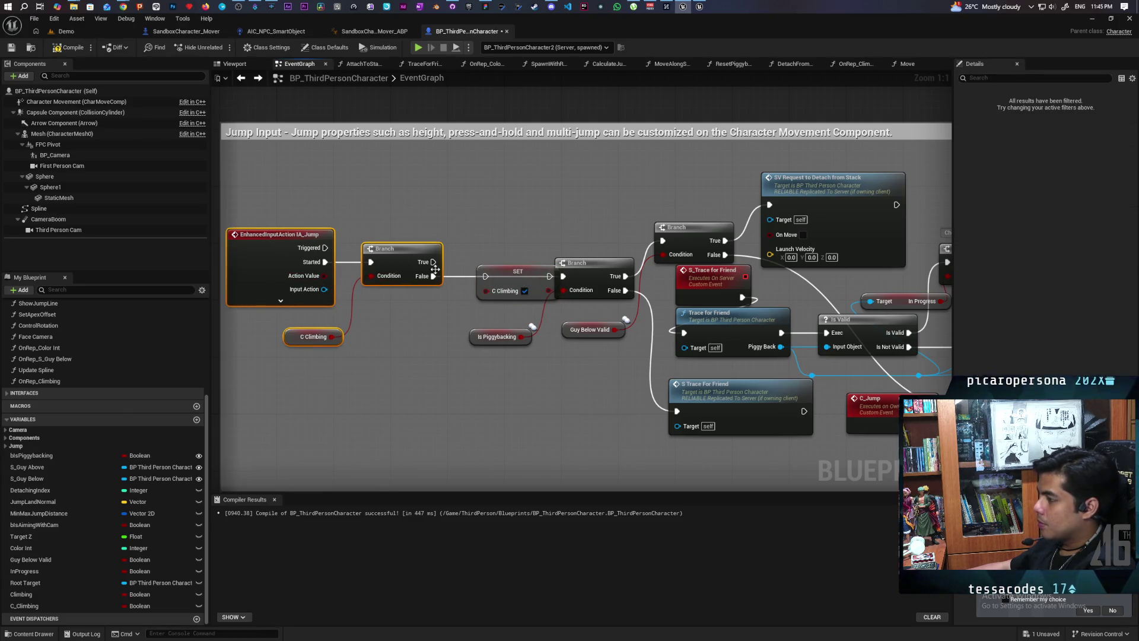
click(493, 275)
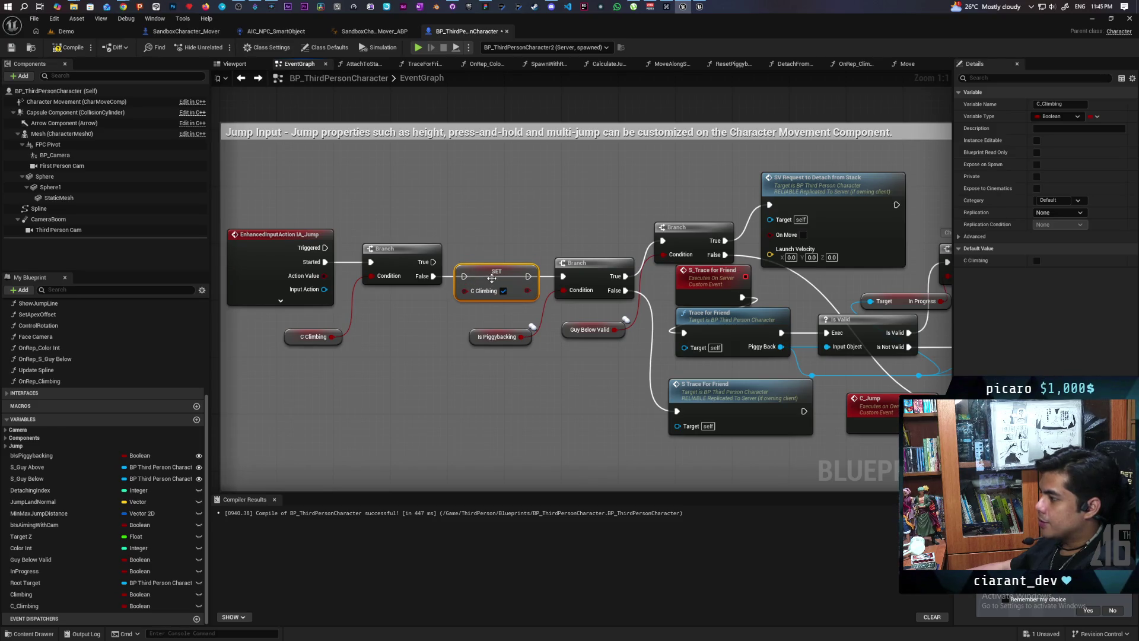
drag(493, 275, 492, 281)
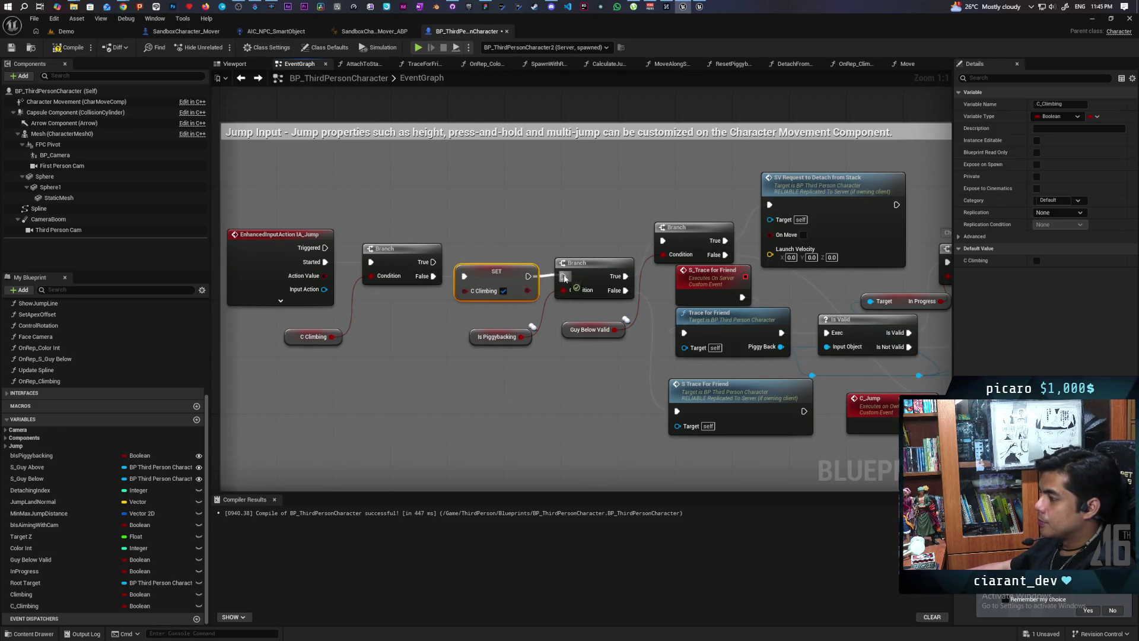
Reposition the SV Request to Detach from Stack node and enlarge the comment upward to enclose it.
scroll(585, 205, down, 1)
drag(585, 204, 448, 246)
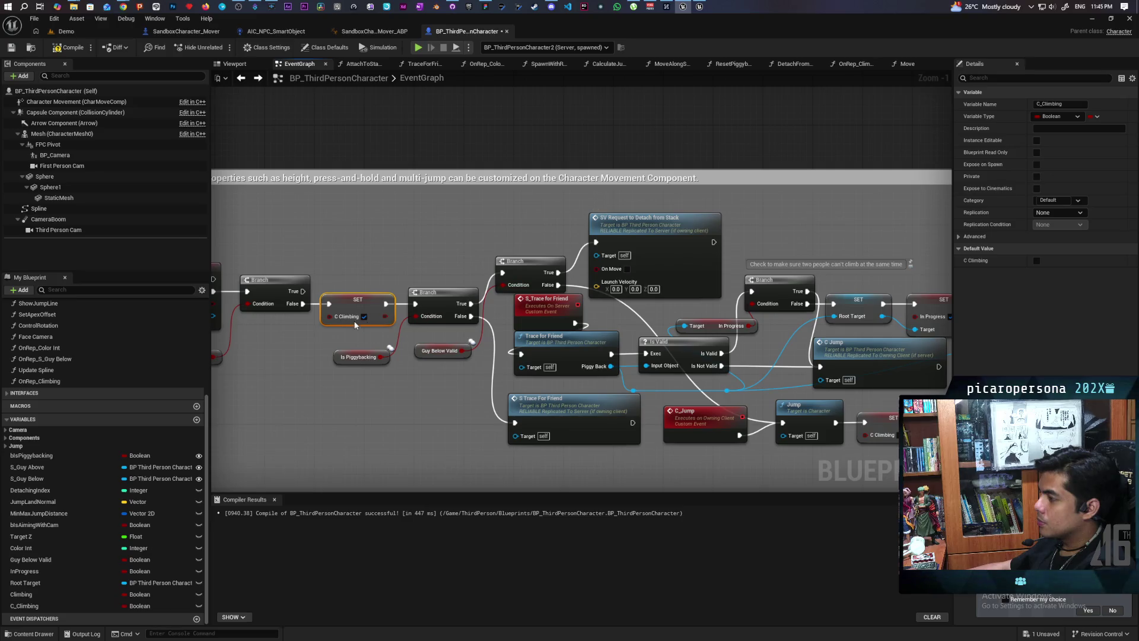
drag(628, 234, 620, 221)
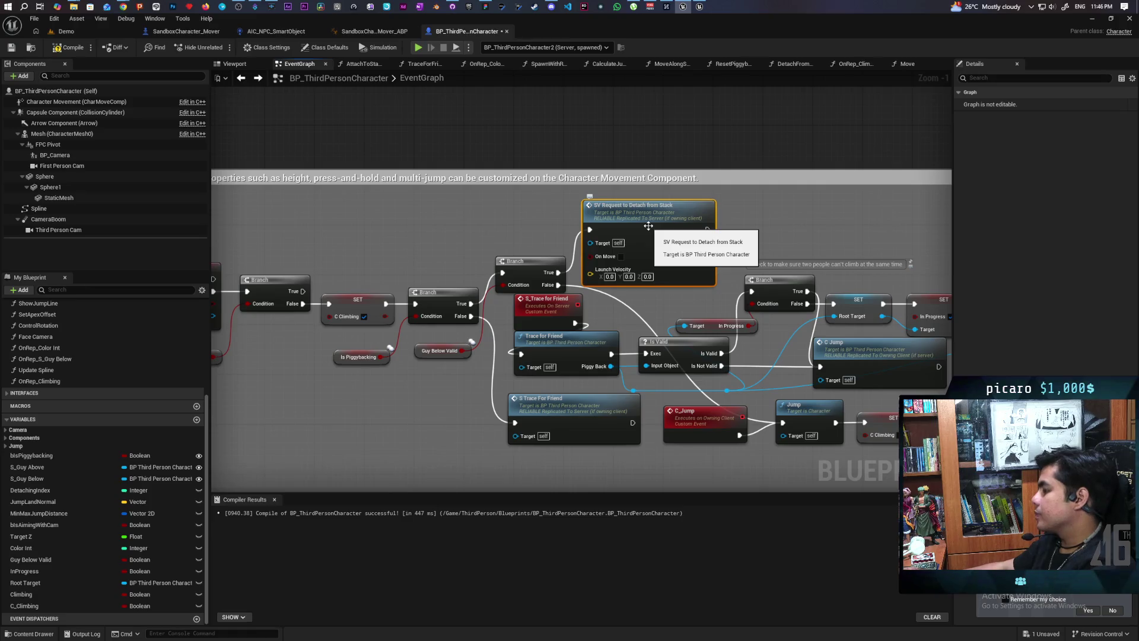
scroll(661, 301, up, 1)
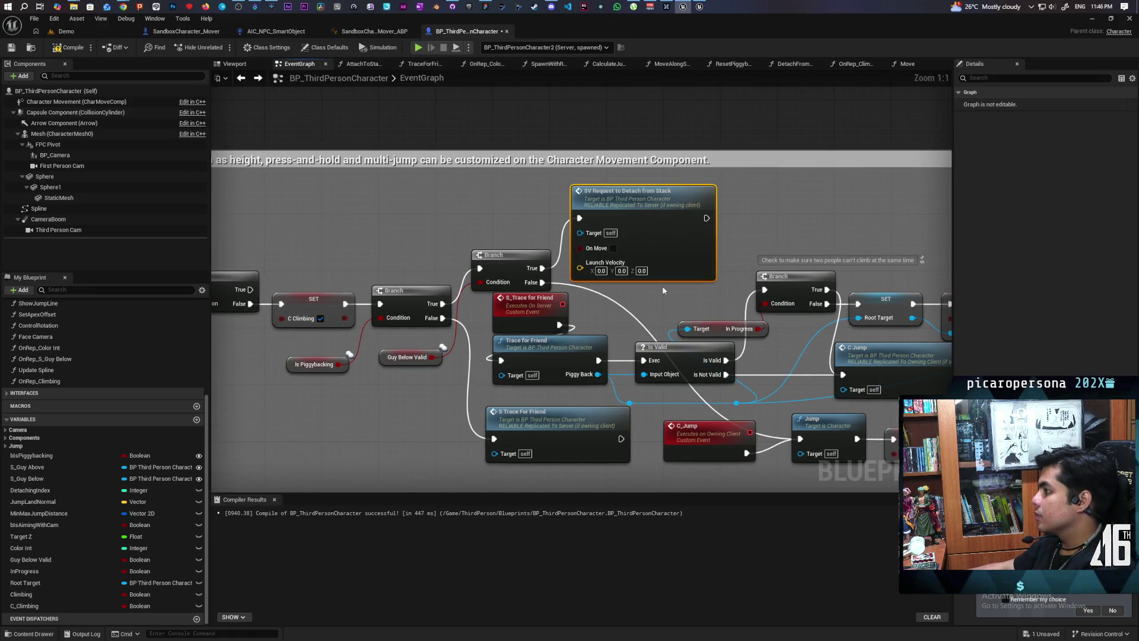
drag(668, 250, 690, 236)
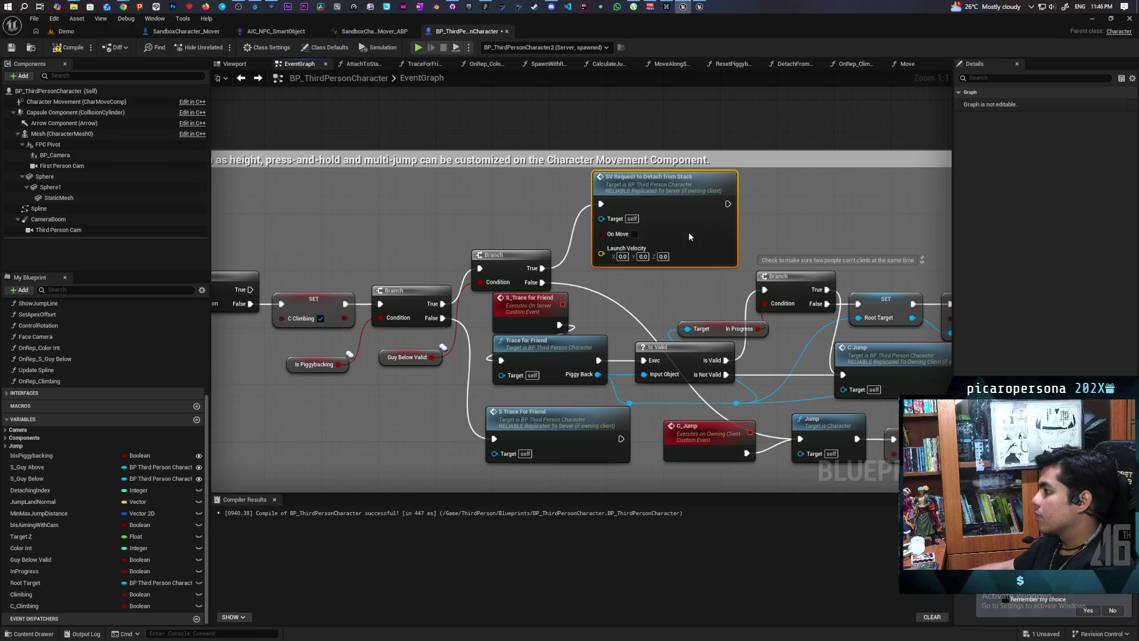
drag(507, 235, 646, 217)
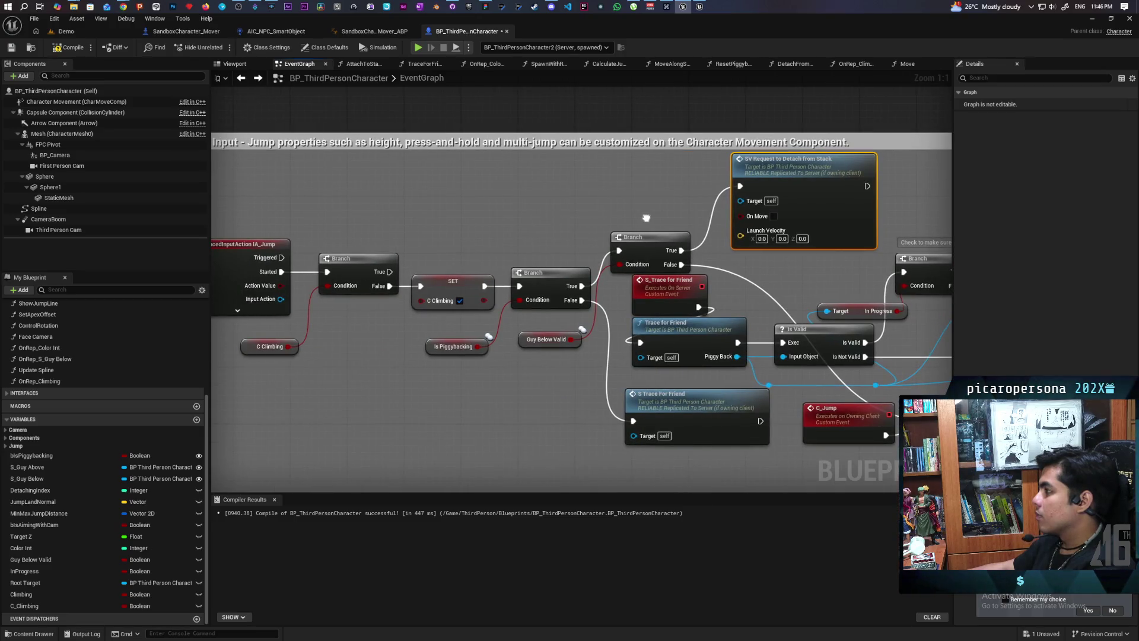
drag(753, 134, 755, 102)
drag(632, 190, 528, 228)
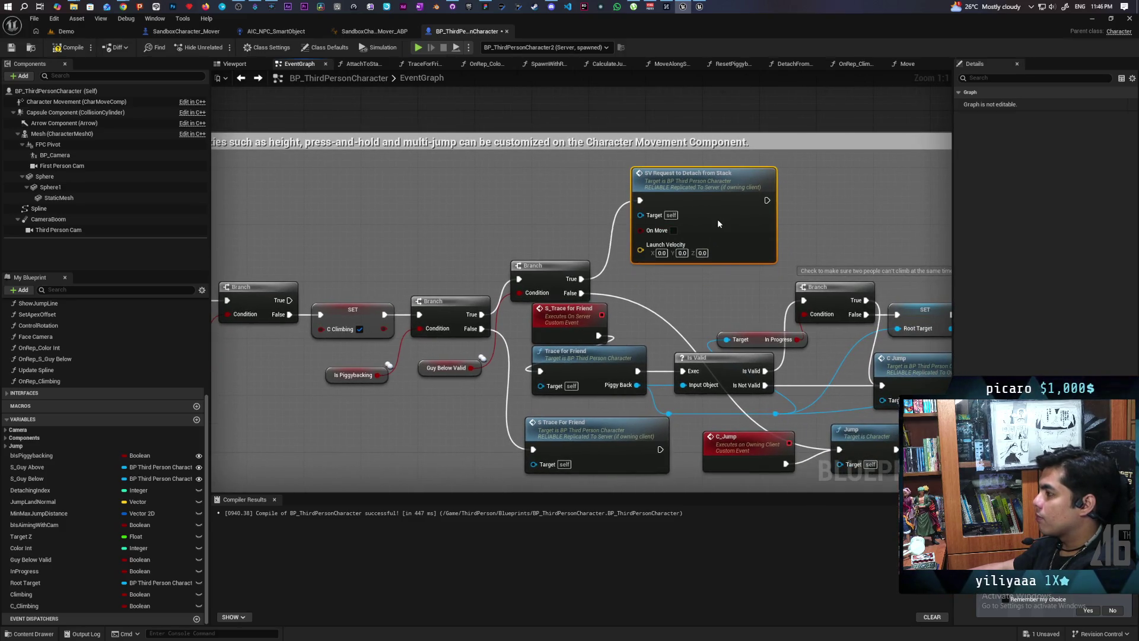
drag(717, 251, 703, 236)
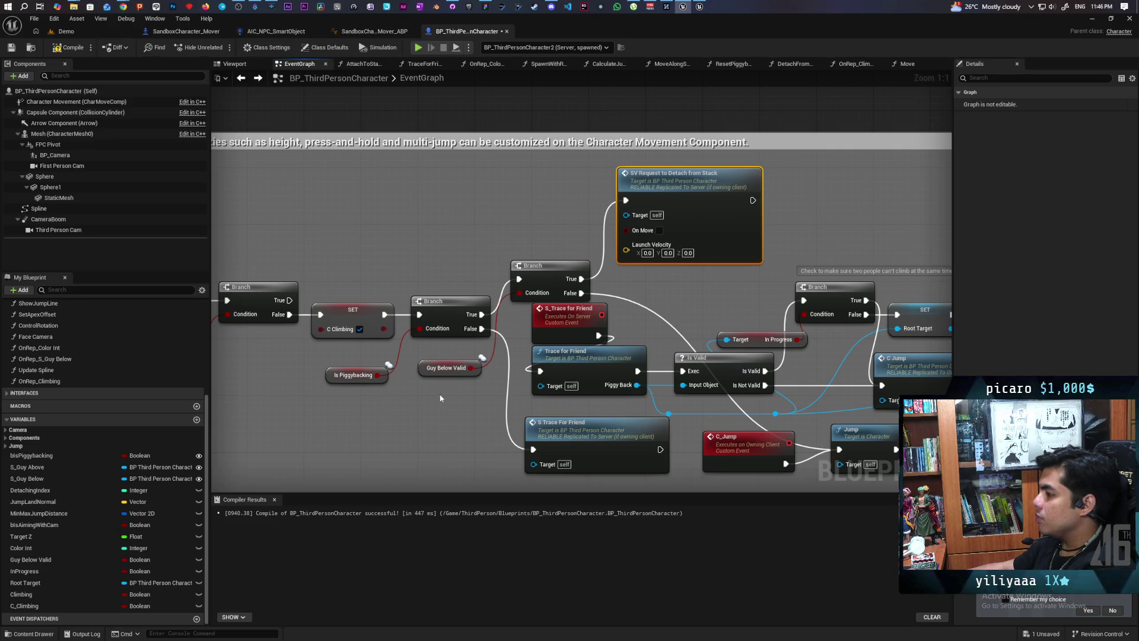
In the Server Detatch event, set Climbing after Reset Piggybacking Status, then compile and save.
double_click(693, 204)
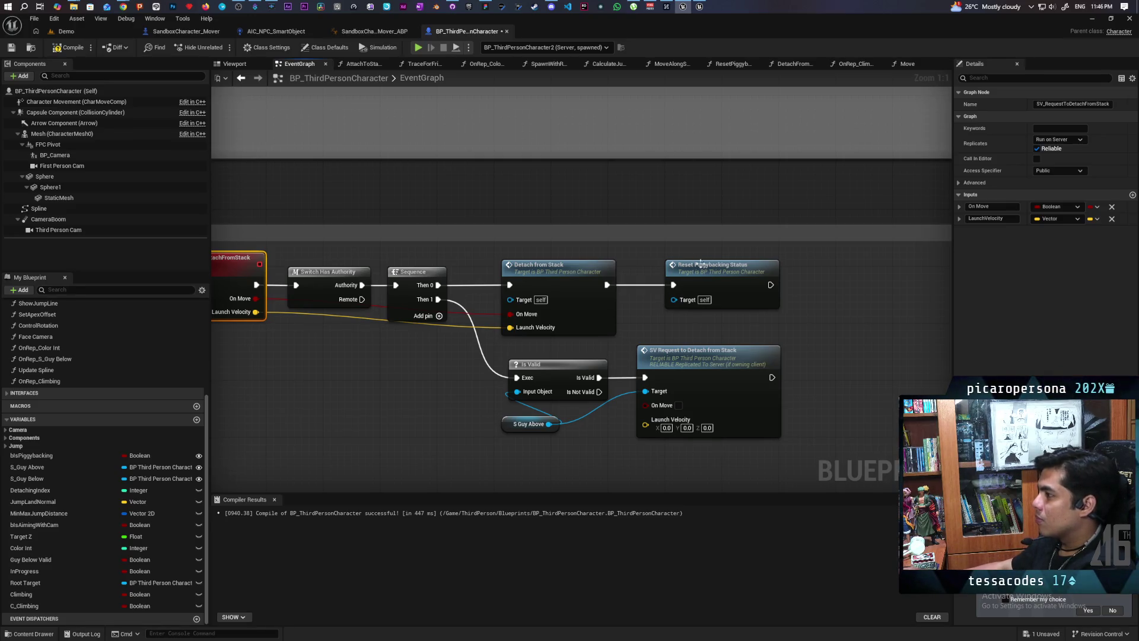
mouse_move(23, 594)
mouse_down()
mouse_move(564, 421)
mouse_move(692, 308)
mouse_move(771, 298)
mouse_move(767, 307)
mouse_up()
click(70, 47)
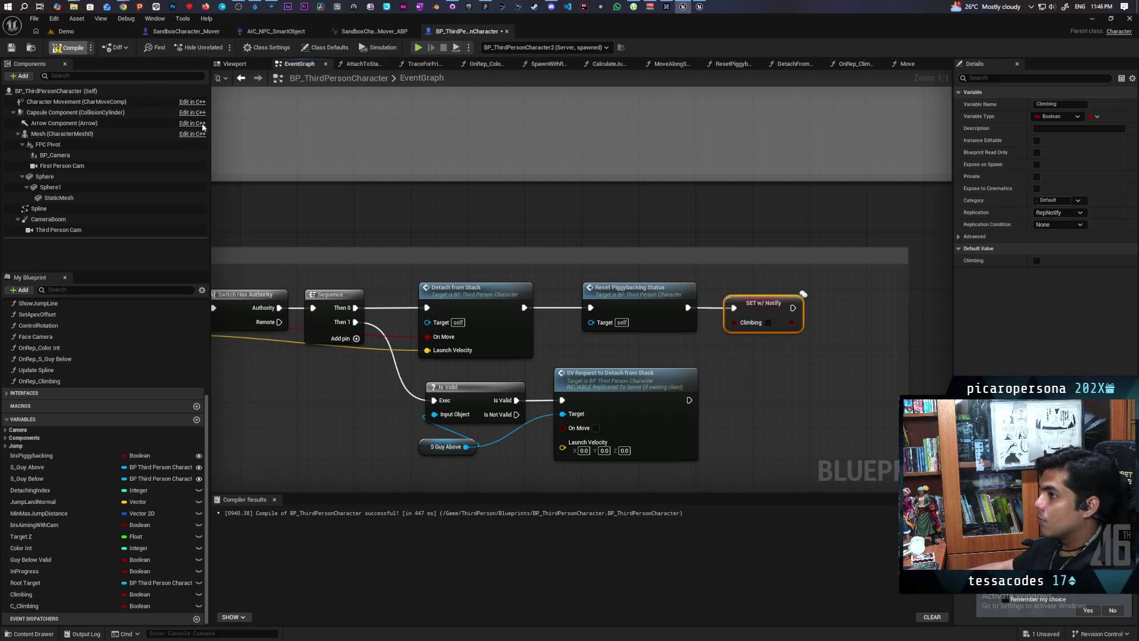
key(ctrl+s)
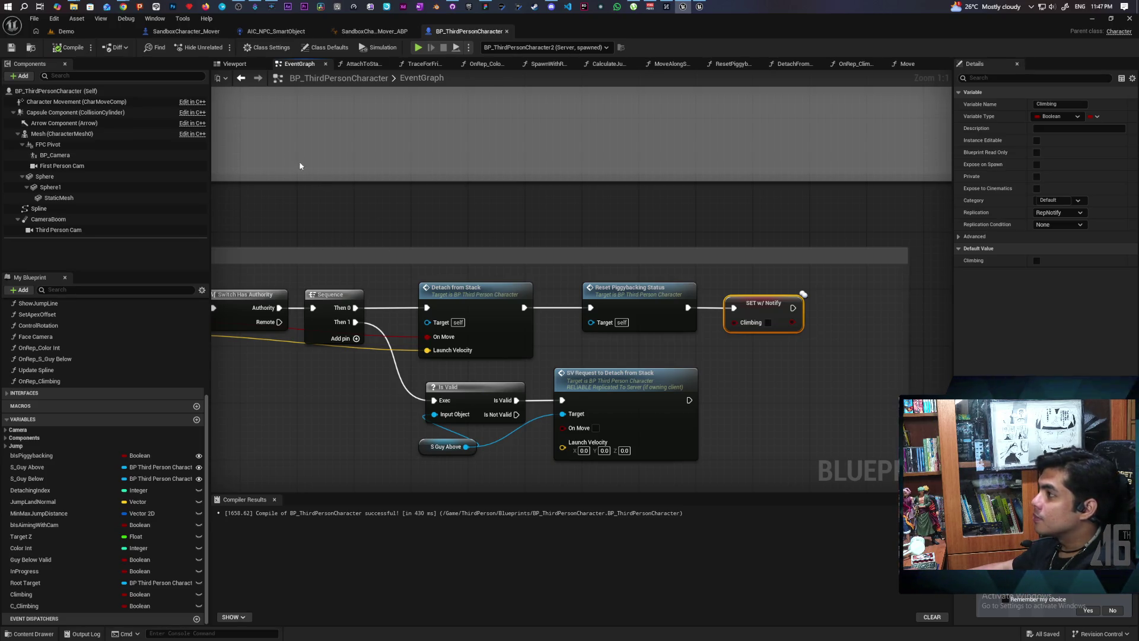
mouse_move(318, 28)
mouse_down()
mouse_move(658, 119)
mouse_move(755, 47)
mouse_up()
Play-test two clients: climb onto the other character and detach in Client 2, then stop the session.
click(803, 62)
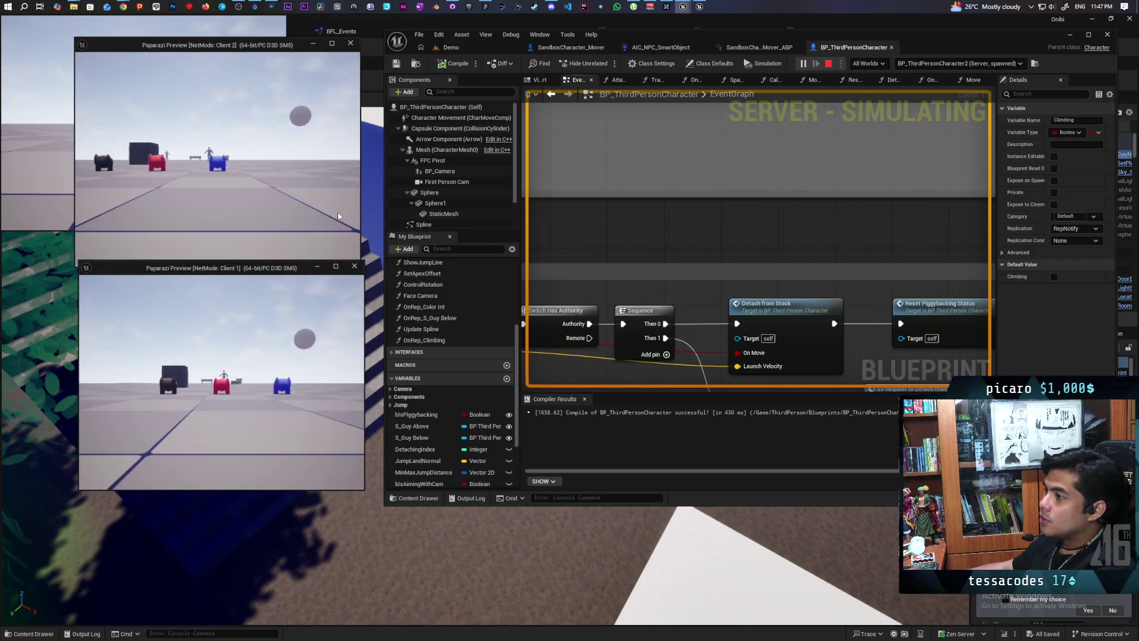
click(244, 188)
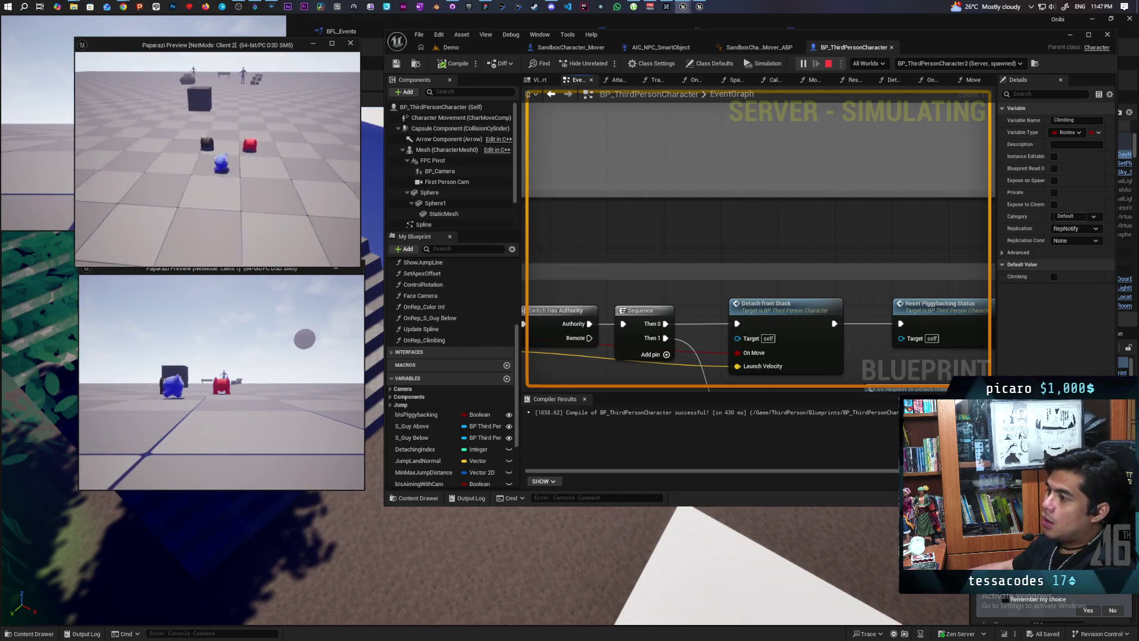
key(space)
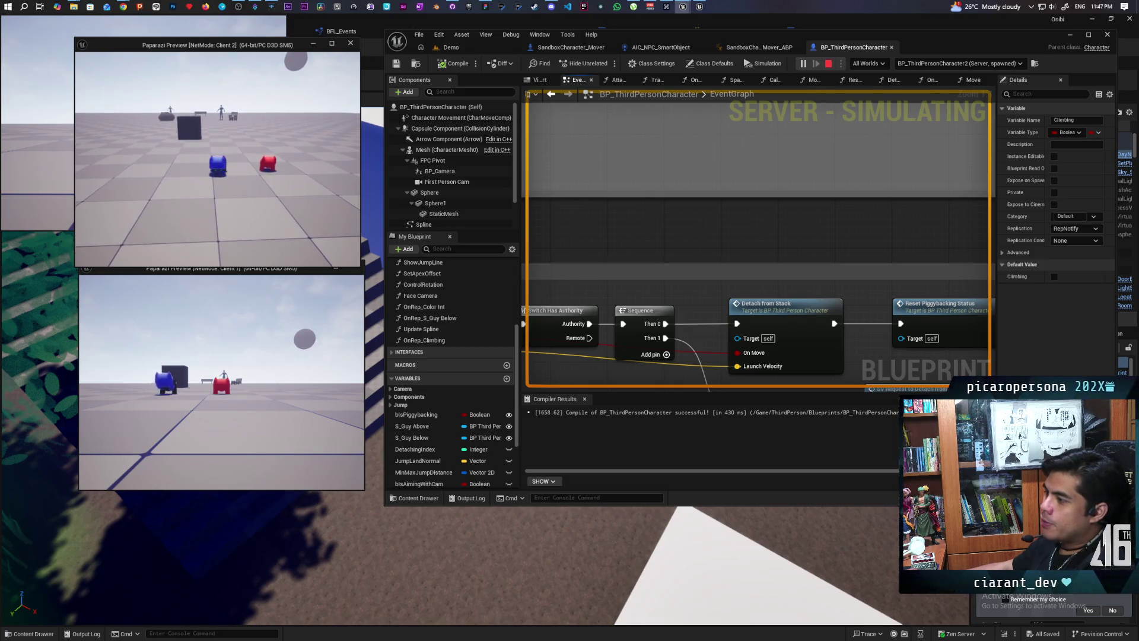
key(space)
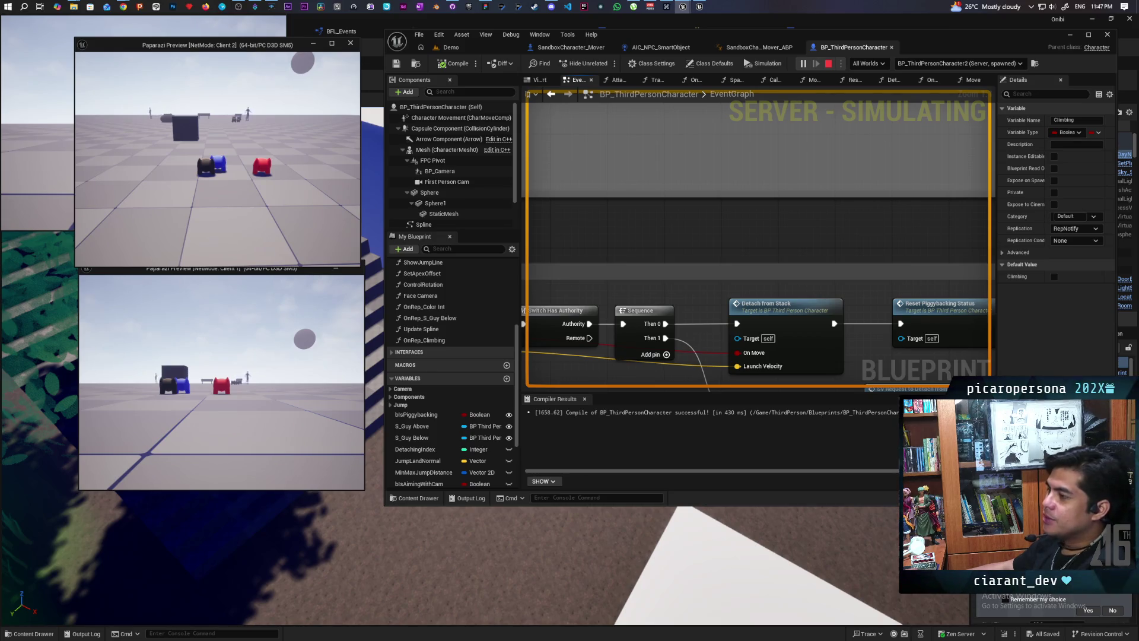
key(Escape)
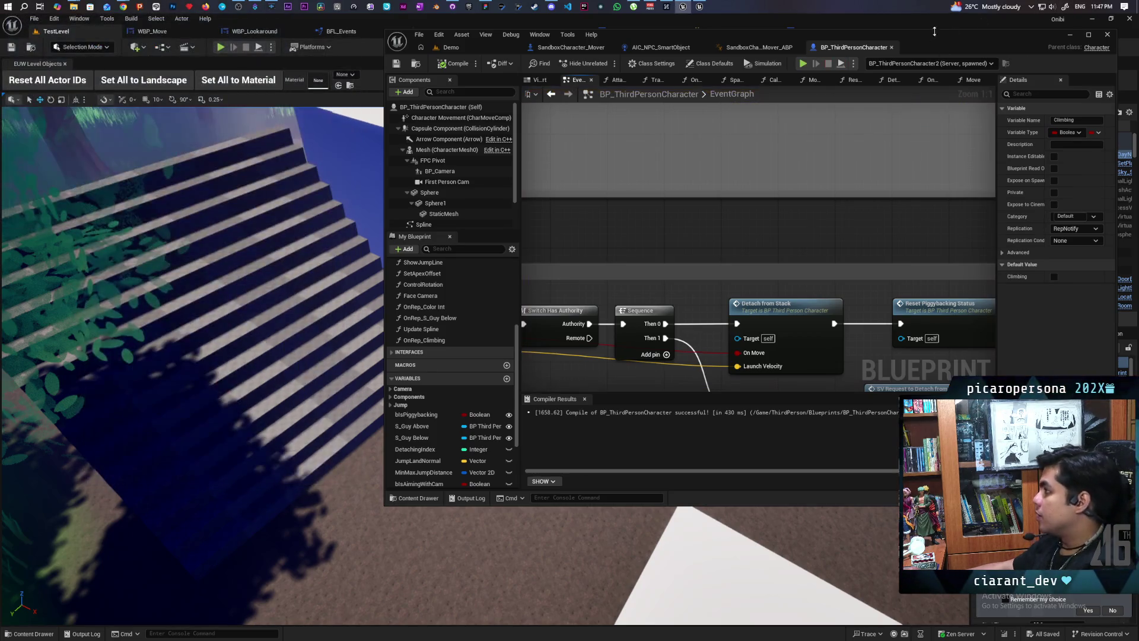
double_click(935, 35)
Undo to make SET C Climbing run after the jump Branch in the Jump Input graph.
scroll(651, 211, down, 4)
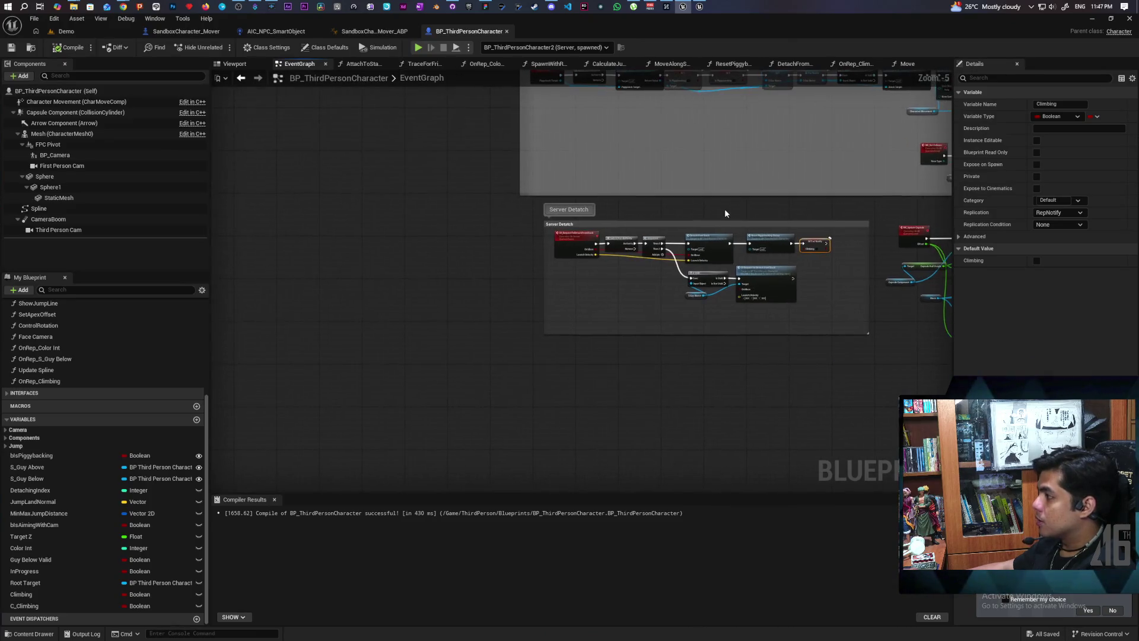
scroll(725, 216, up, 3)
mouse_move(695, 216)
mouse_down()
mouse_move(656, 203)
mouse_move(567, 221)
mouse_move(572, 212)
mouse_move(614, 205)
mouse_move(600, 323)
mouse_up()
scroll(600, 297, down, 3)
scroll(596, 295, up, 2)
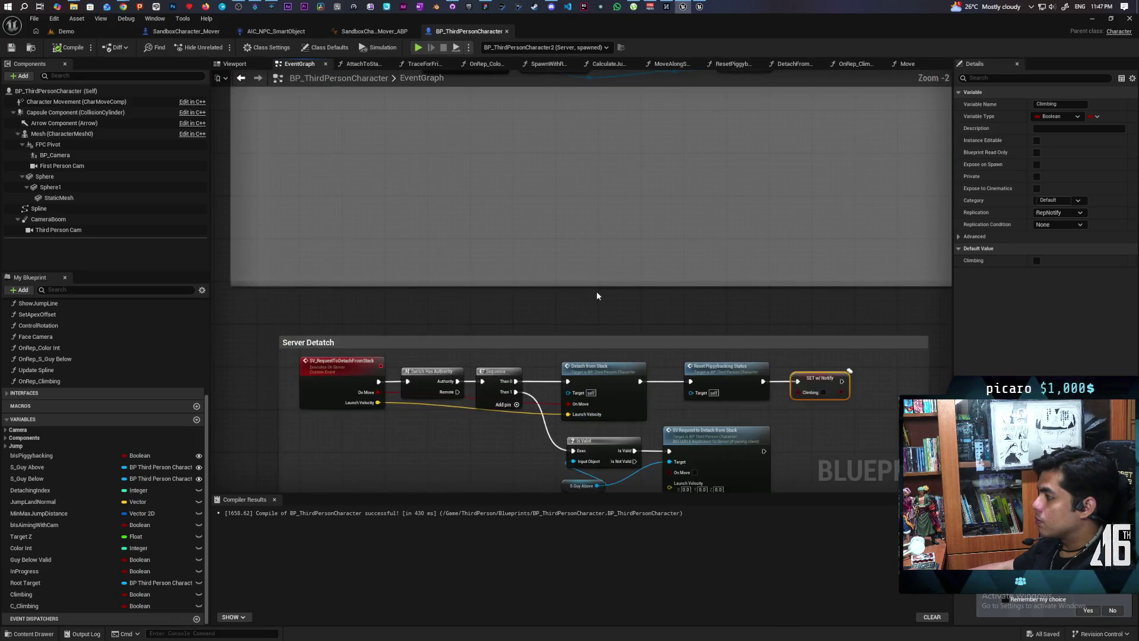
scroll(531, 293, down, 3)
drag(531, 294, 531, 436)
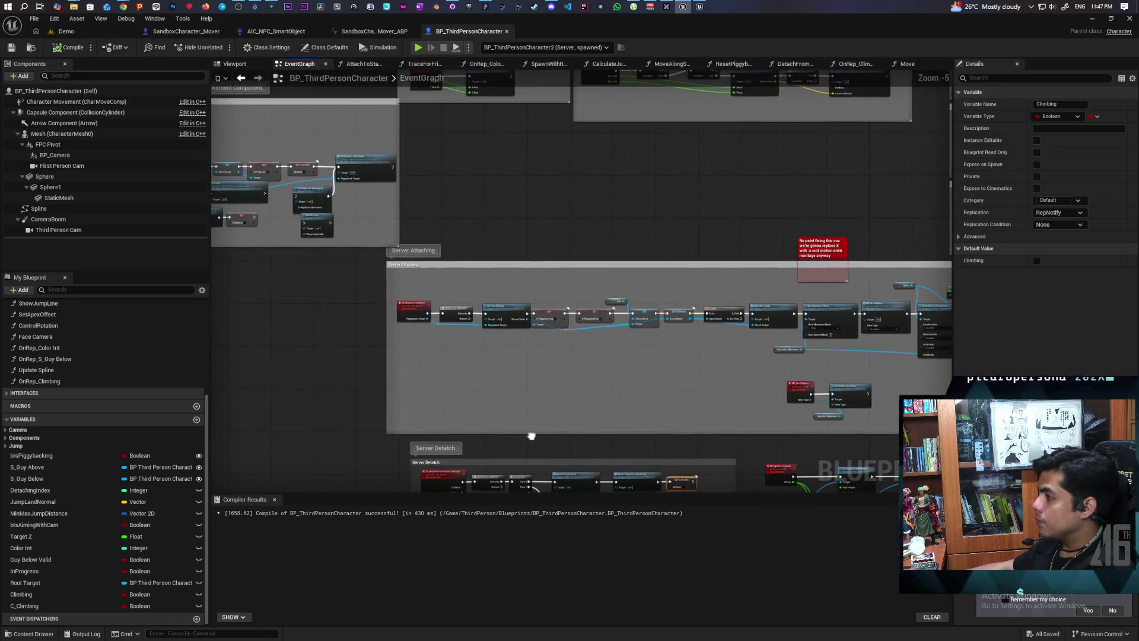
scroll(528, 333, up, 3)
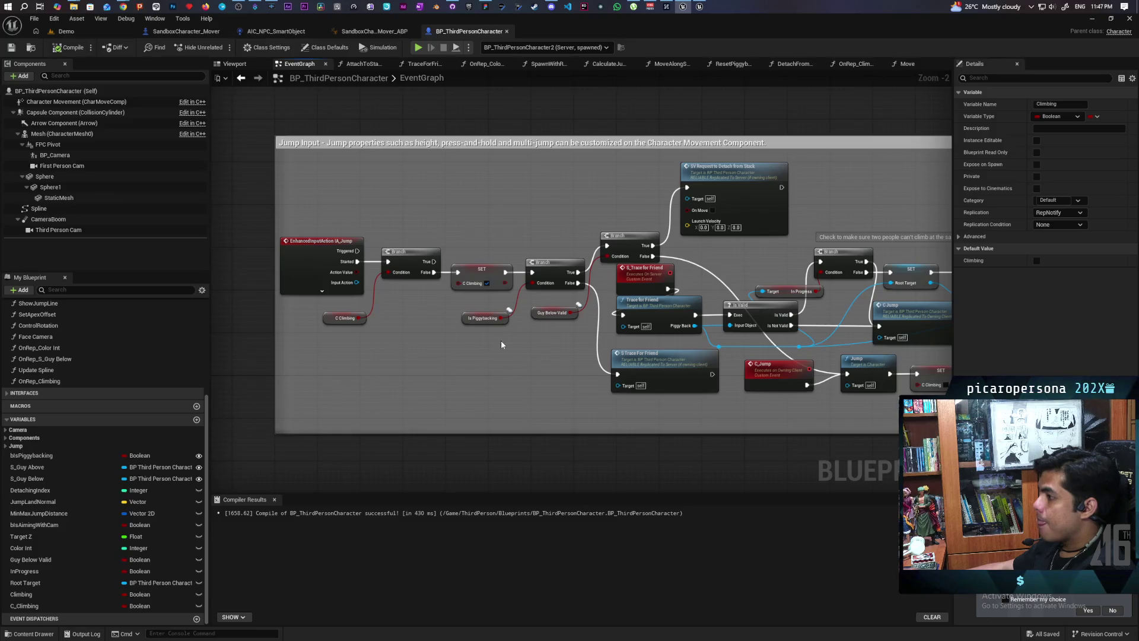
scroll(473, 332, up, 2)
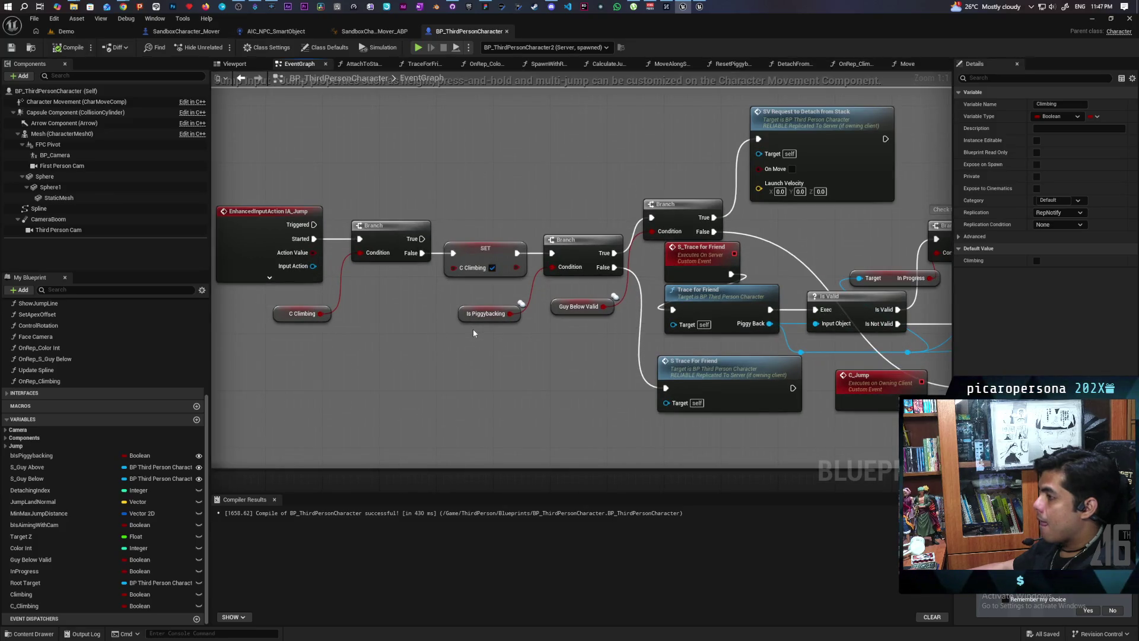
key(ctrl+z)
key(ctrl+z)
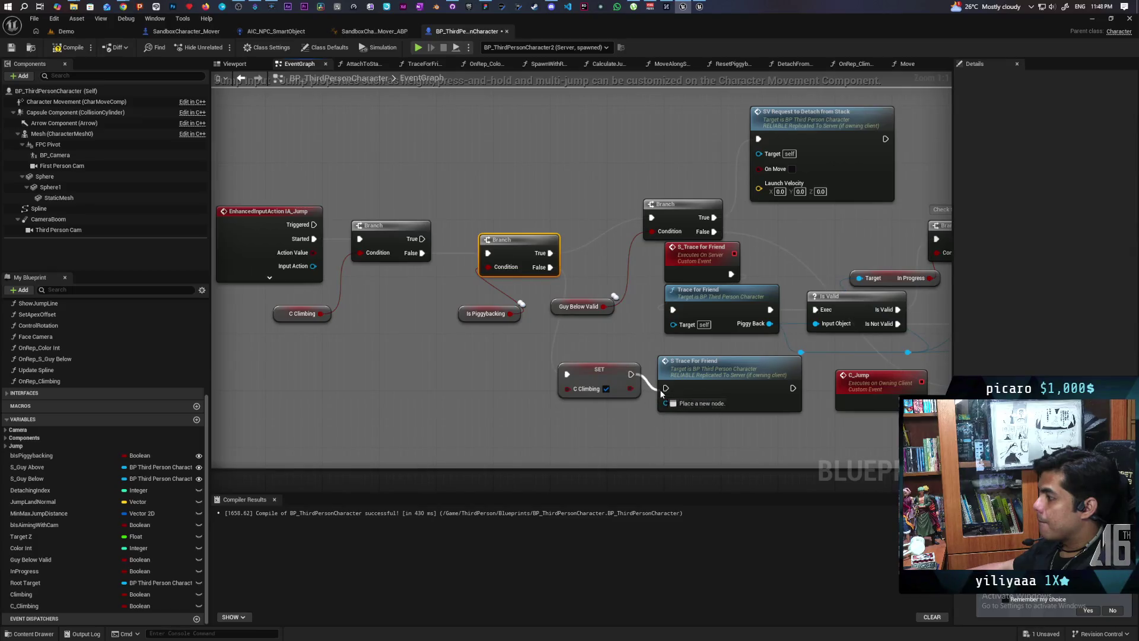
Compile and save the character Blueprint, then bring the Demo level editor forward.
scroll(605, 385, down, 6)
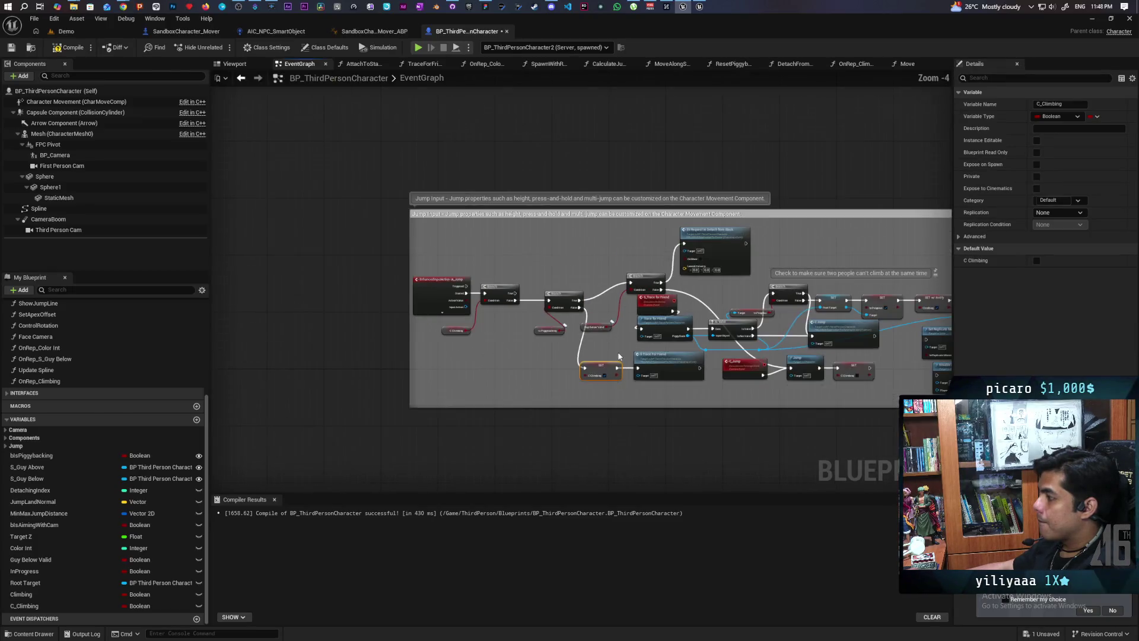
scroll(530, 290, up, 4)
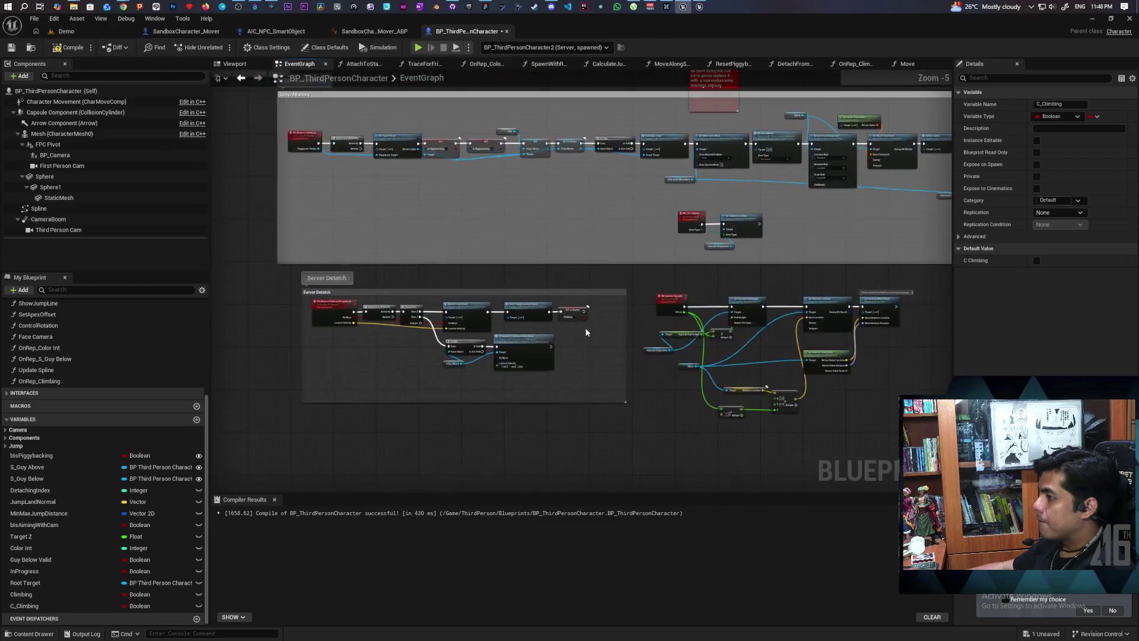
click(551, 314)
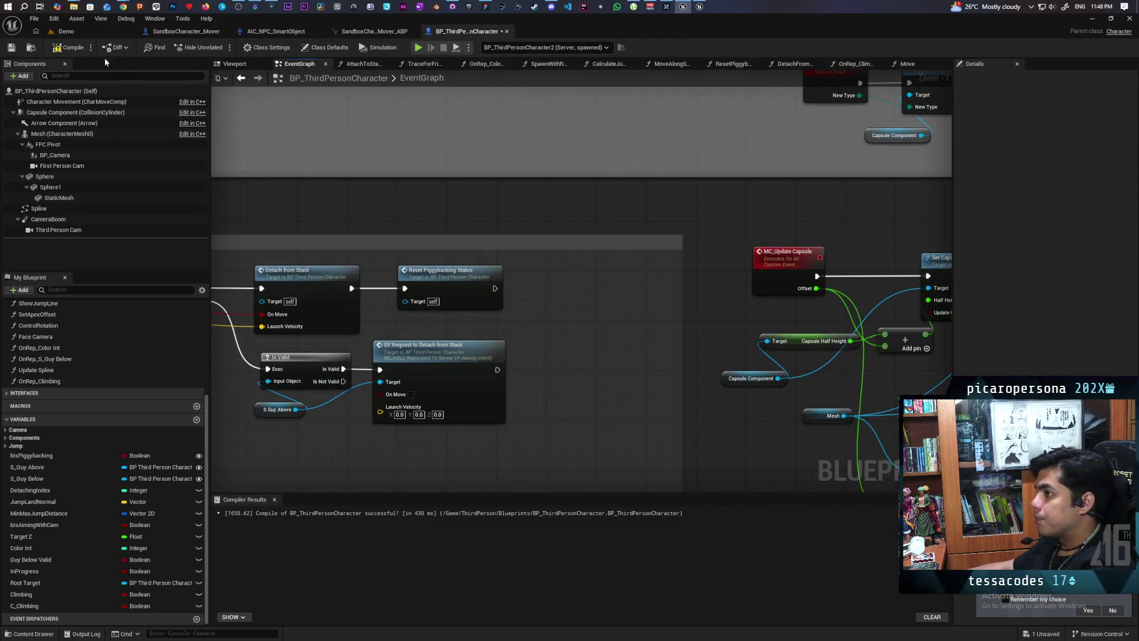
key(ctrl+s)
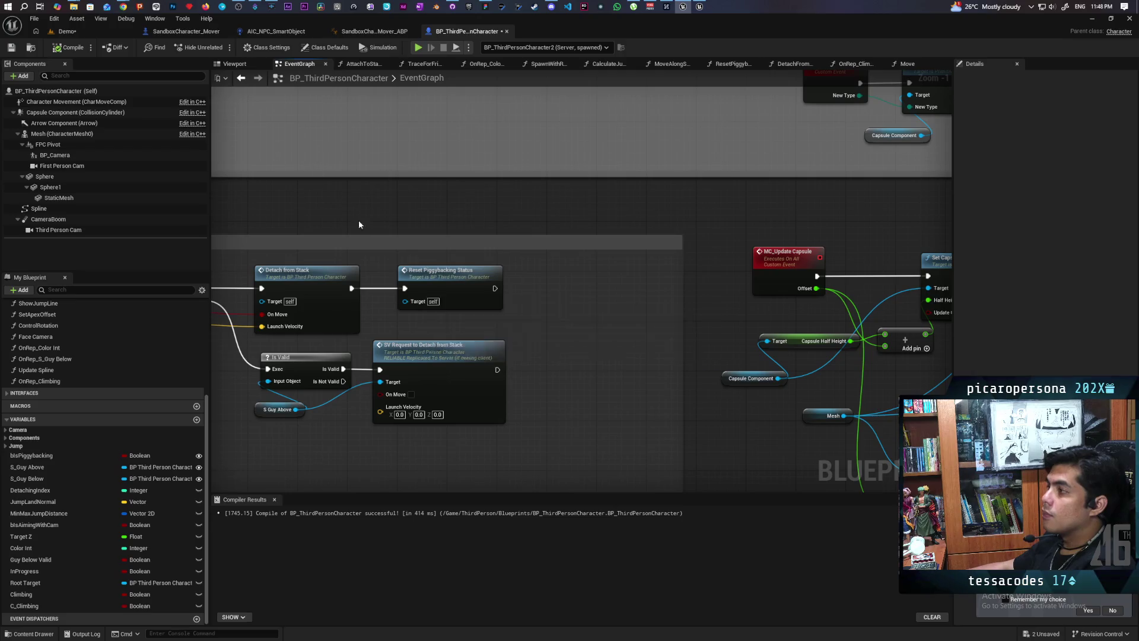
click(67, 31)
mouse_move(570, 19)
mouse_down()
mouse_move(810, 112)
mouse_move(729, 67)
mouse_move(734, 57)
mouse_up()
Start a multiplayer play session and walk the blue character onto the black cat to climb it.
click(588, 71)
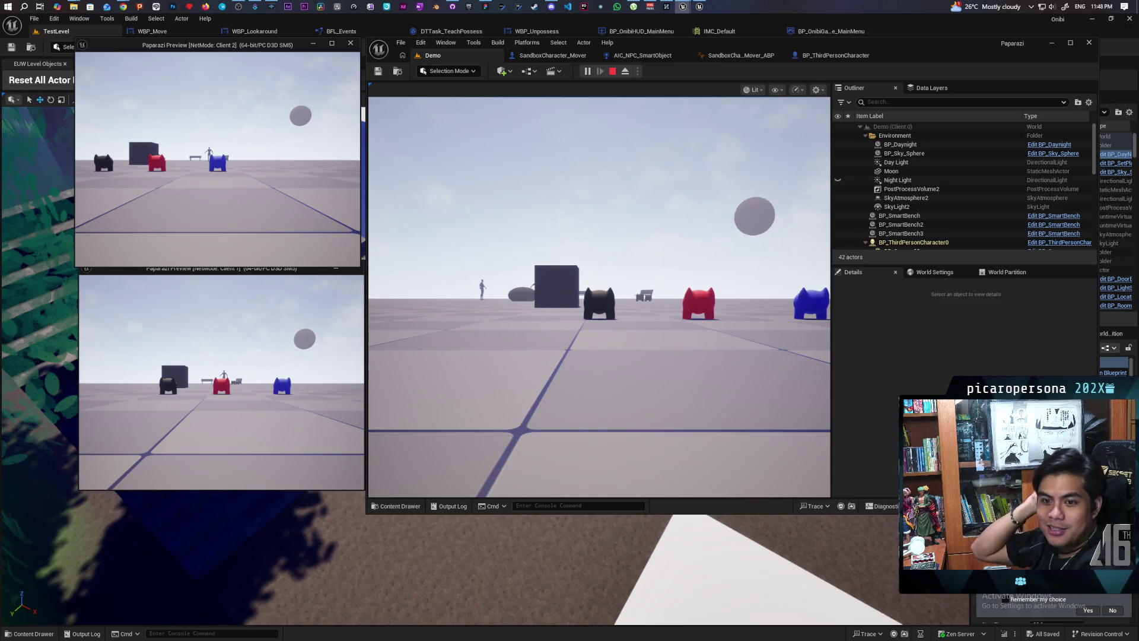
key(alt+Tab)
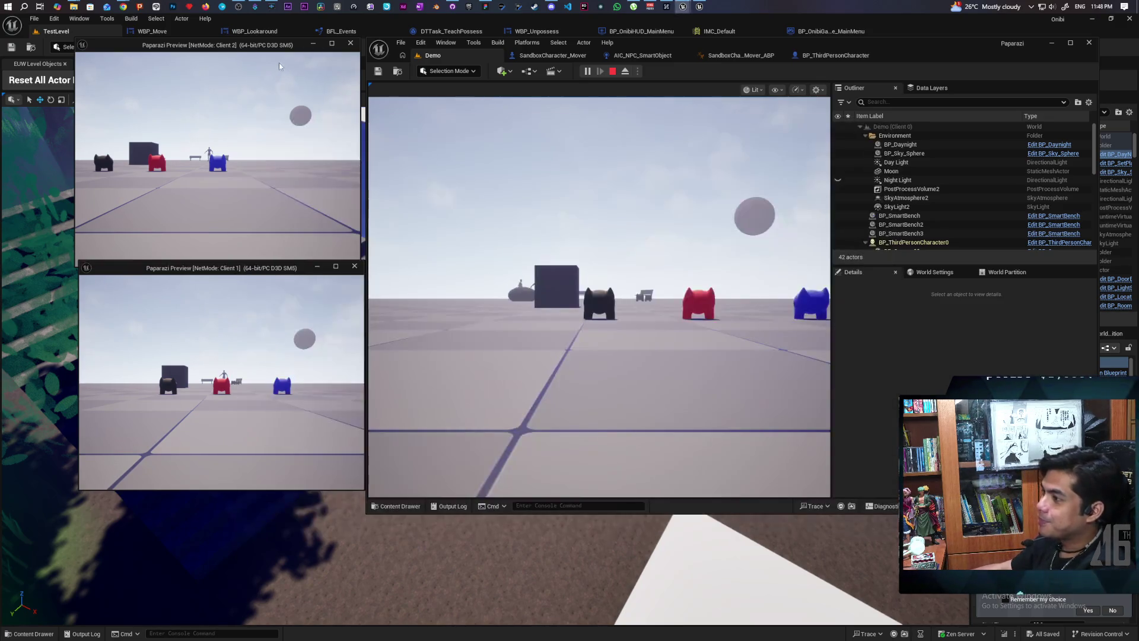
key(w)
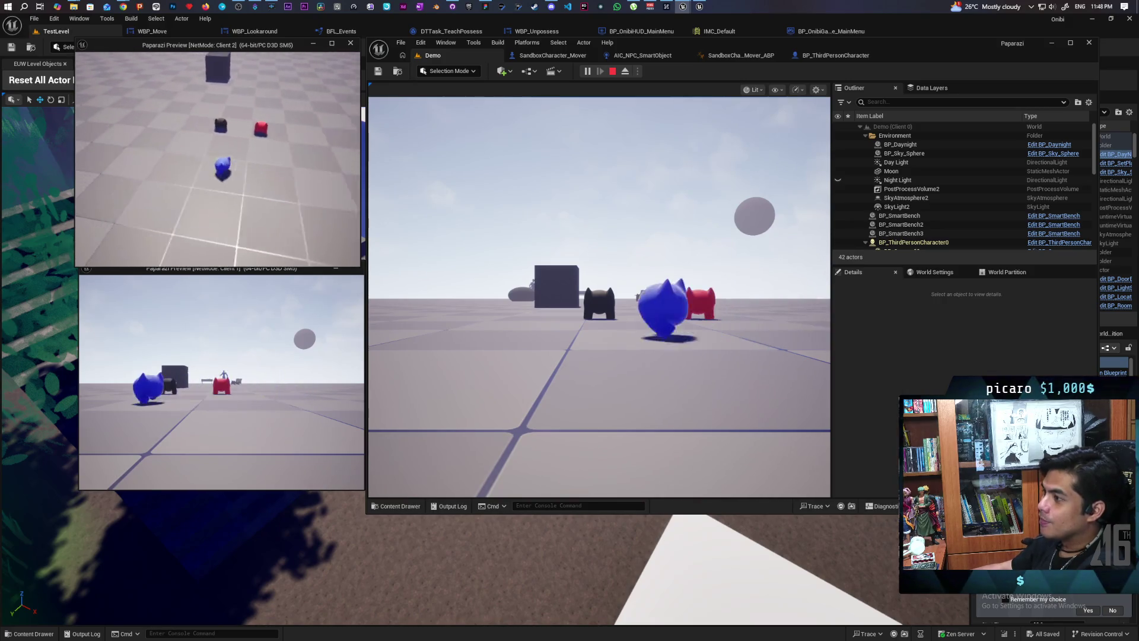
key(w)
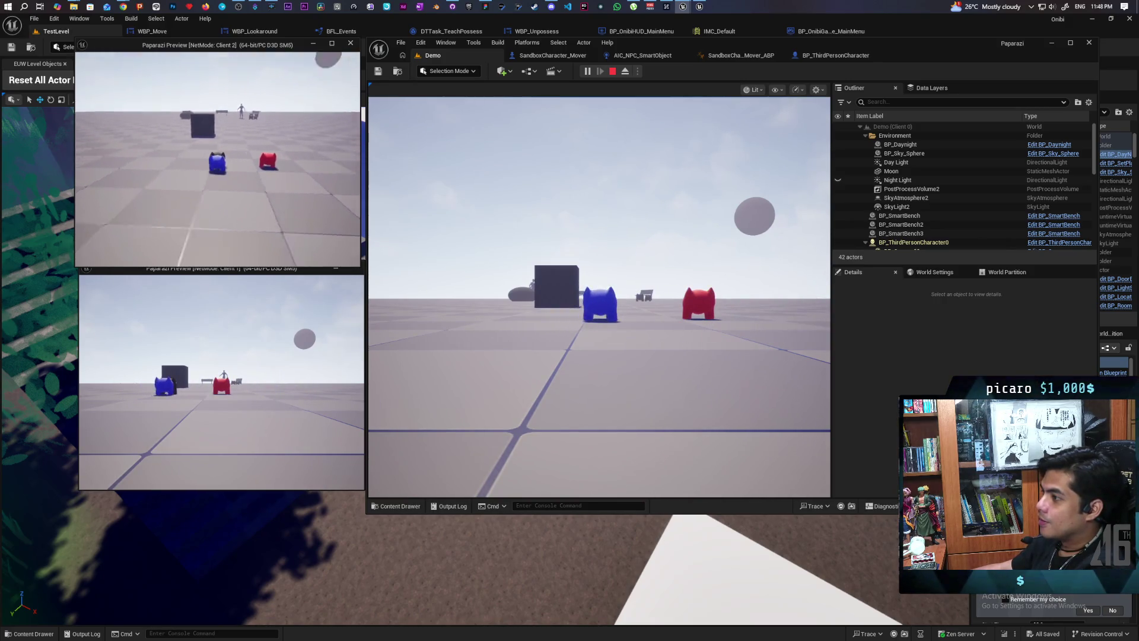
key(w)
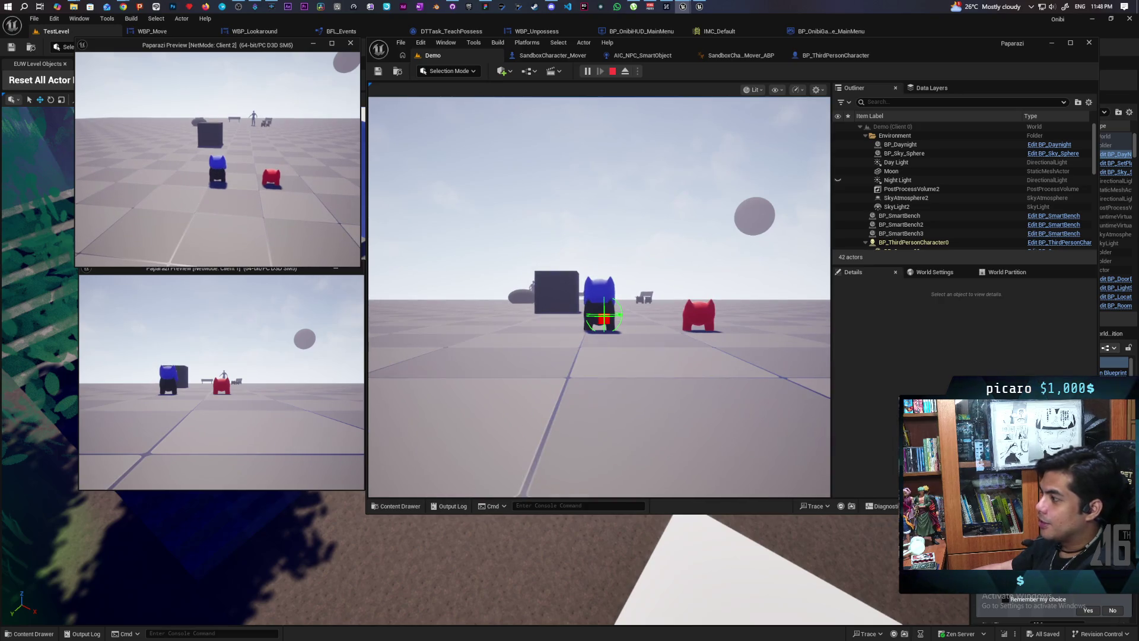
key(a)
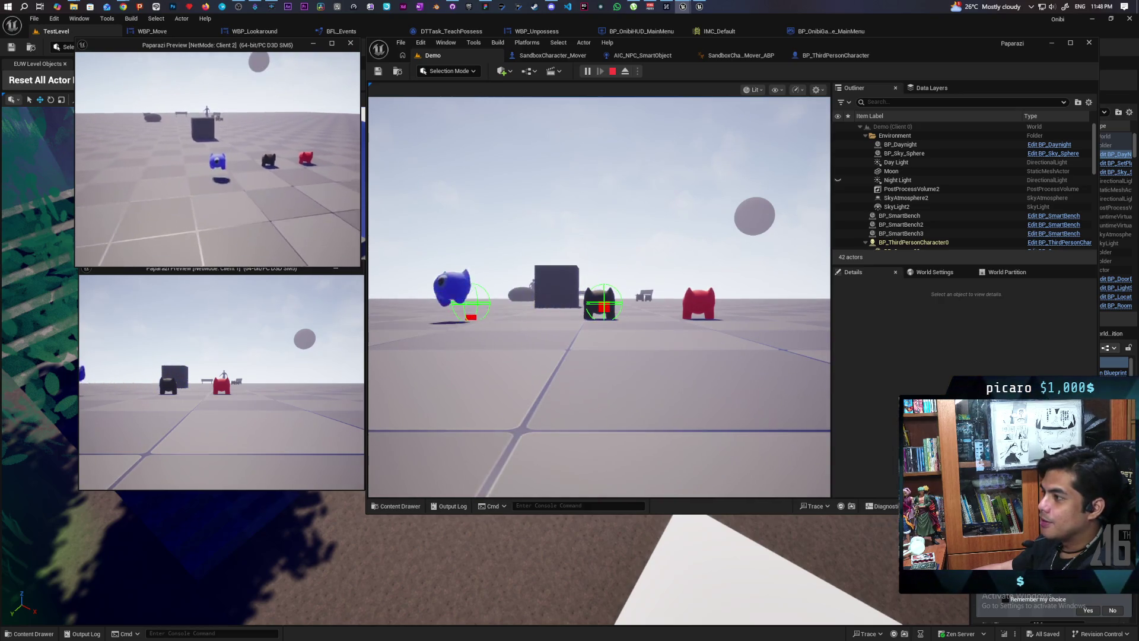
key(s)
key(w)
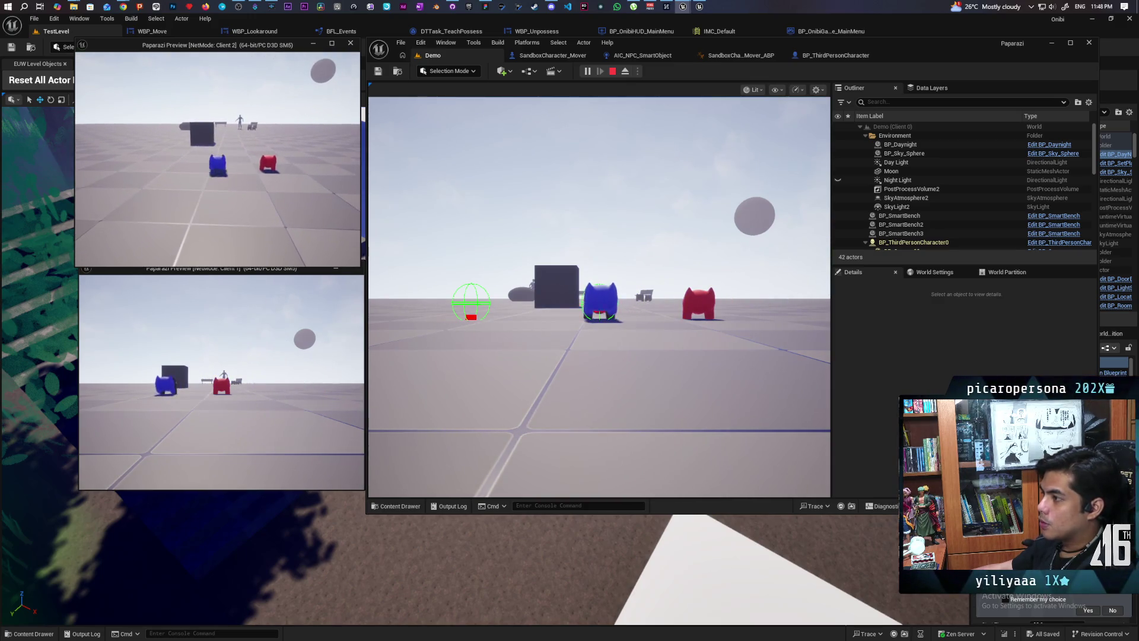
key(w)
key(w)
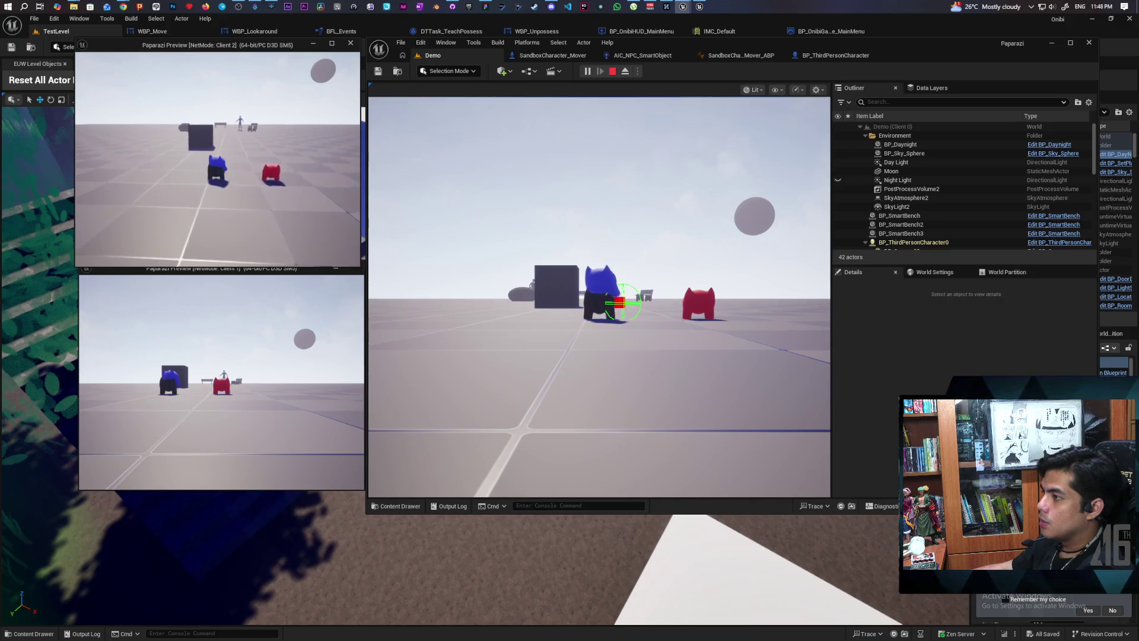
key(w)
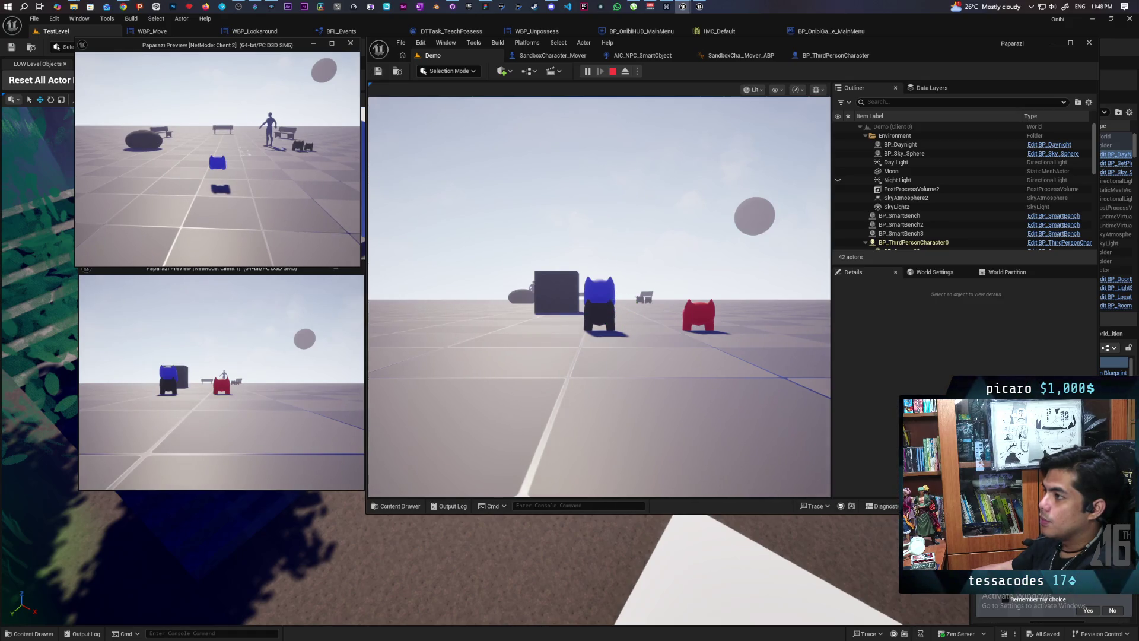
Climb the blue character onto the dark character, get off, and climb back on again.
key(s)
key(d)
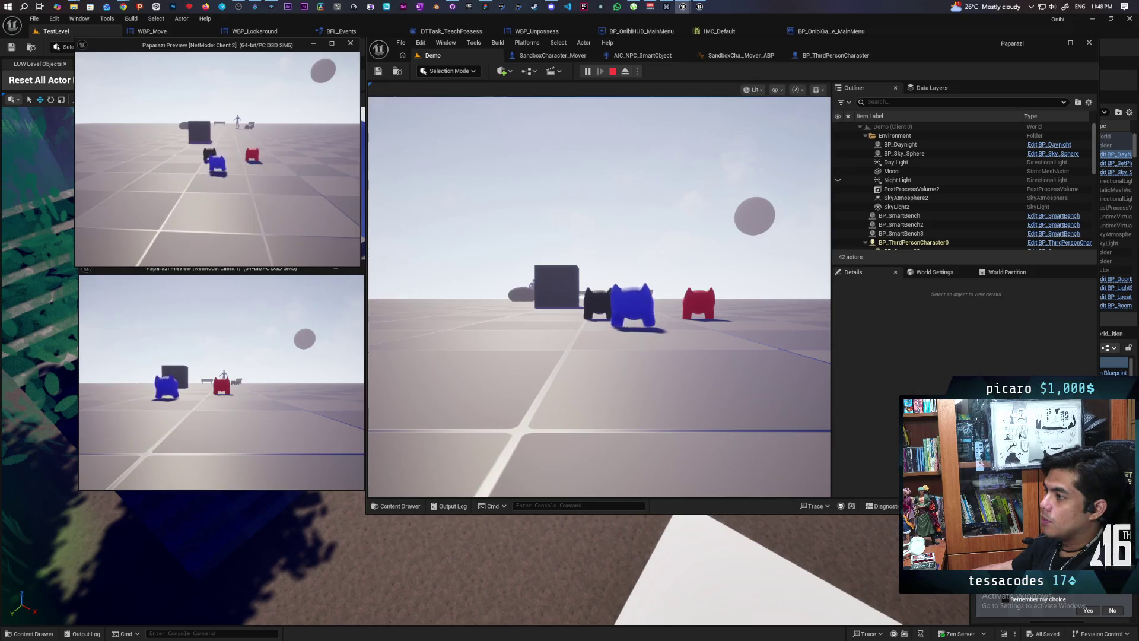
key(w)
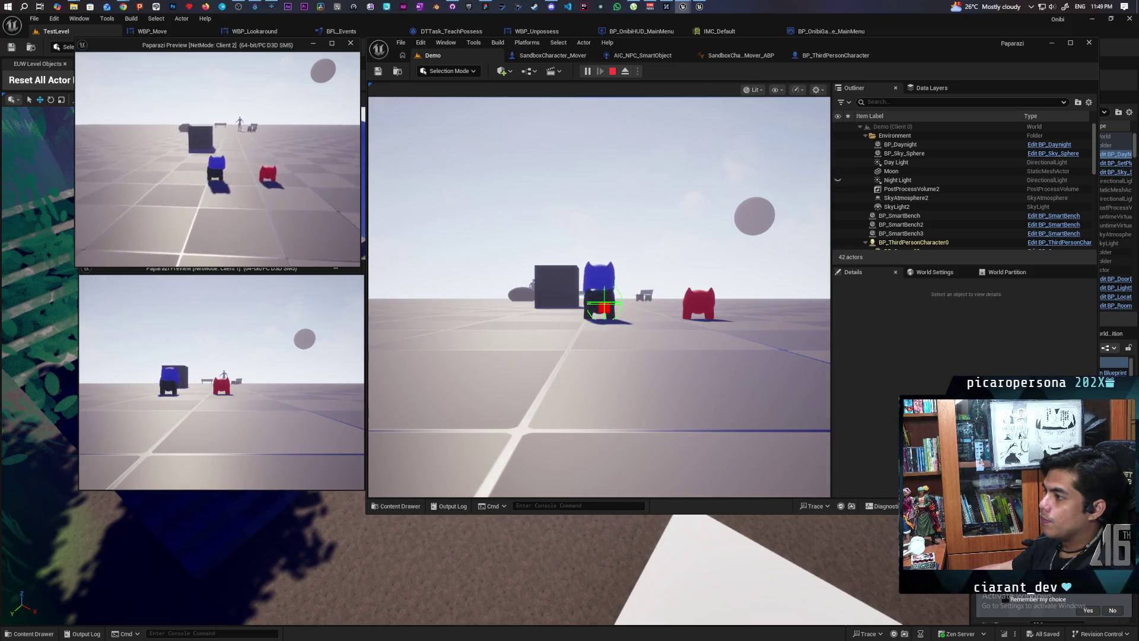
key(s)
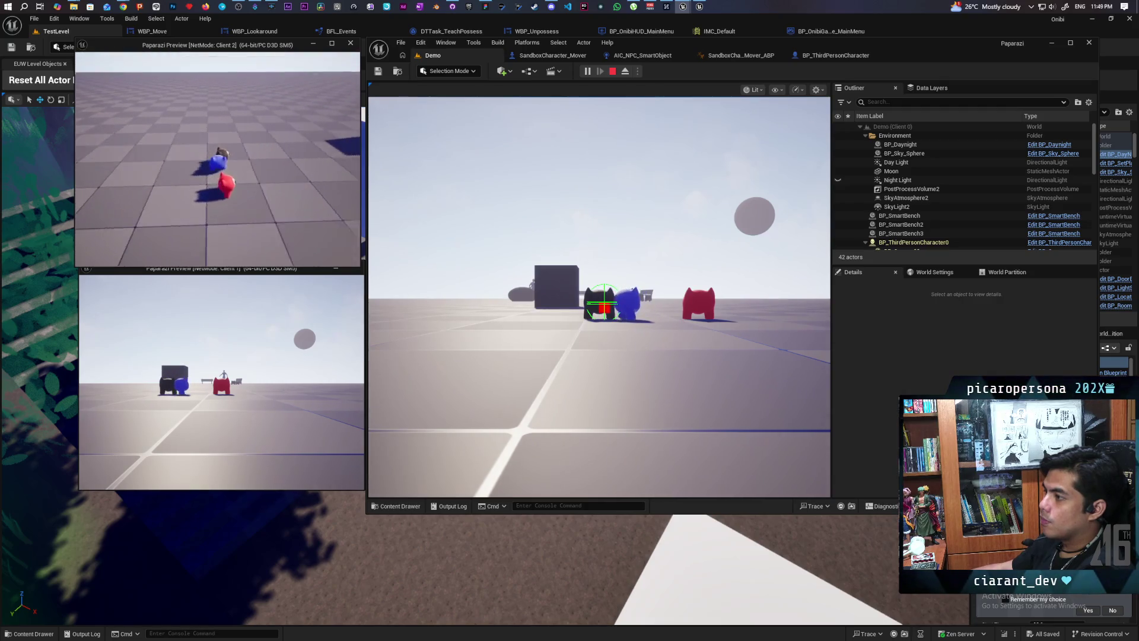
key(space)
key(a)
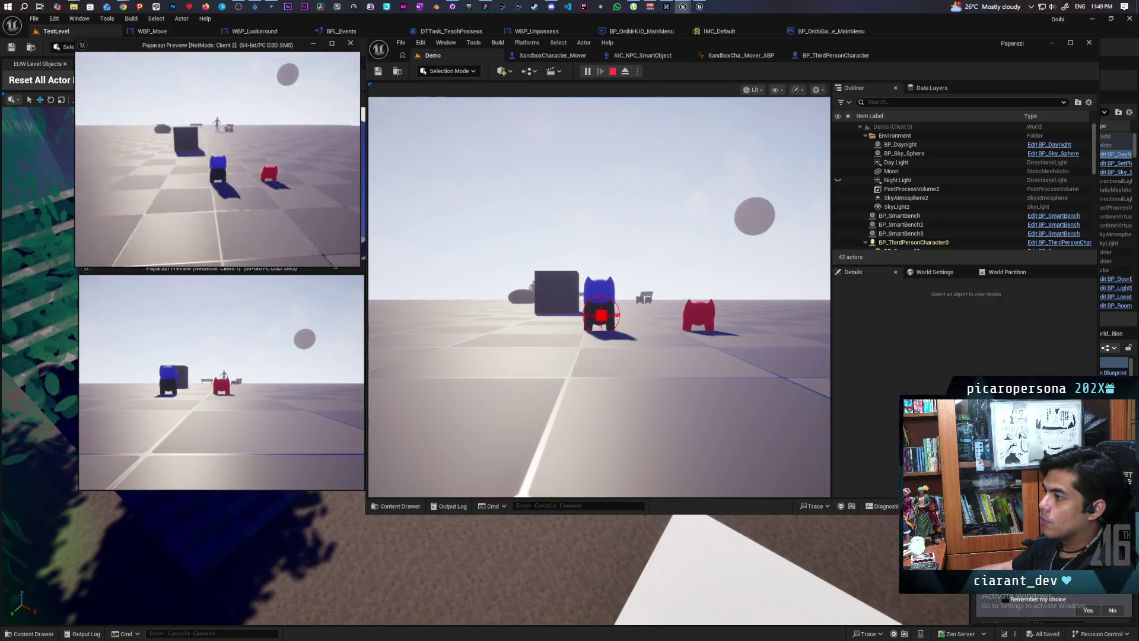
key(d)
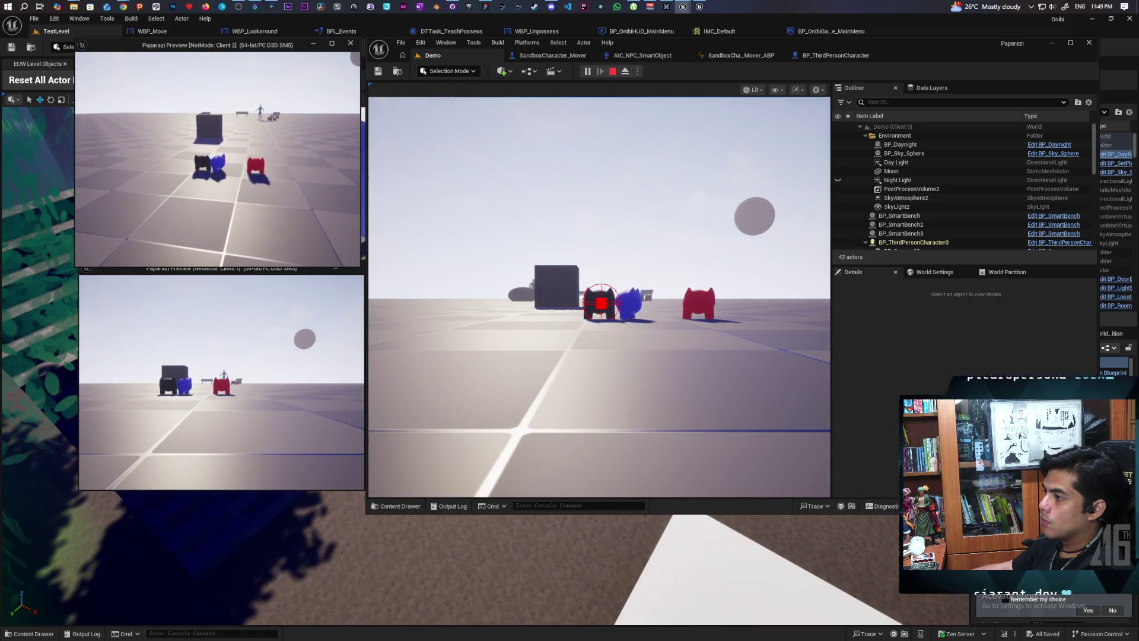
key(w)
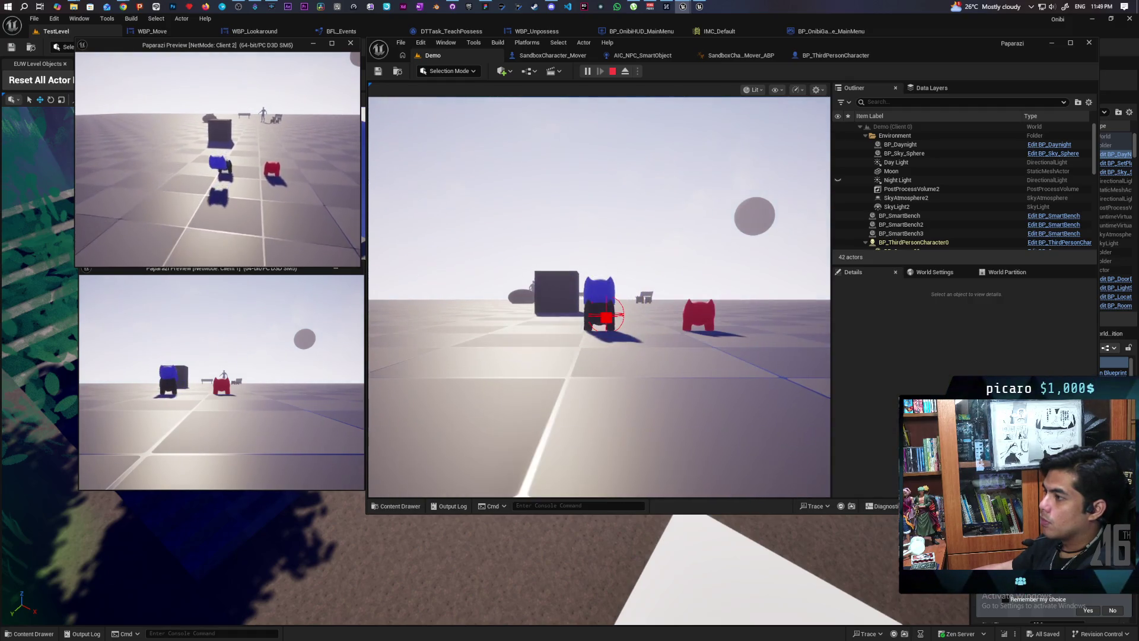
key(w)
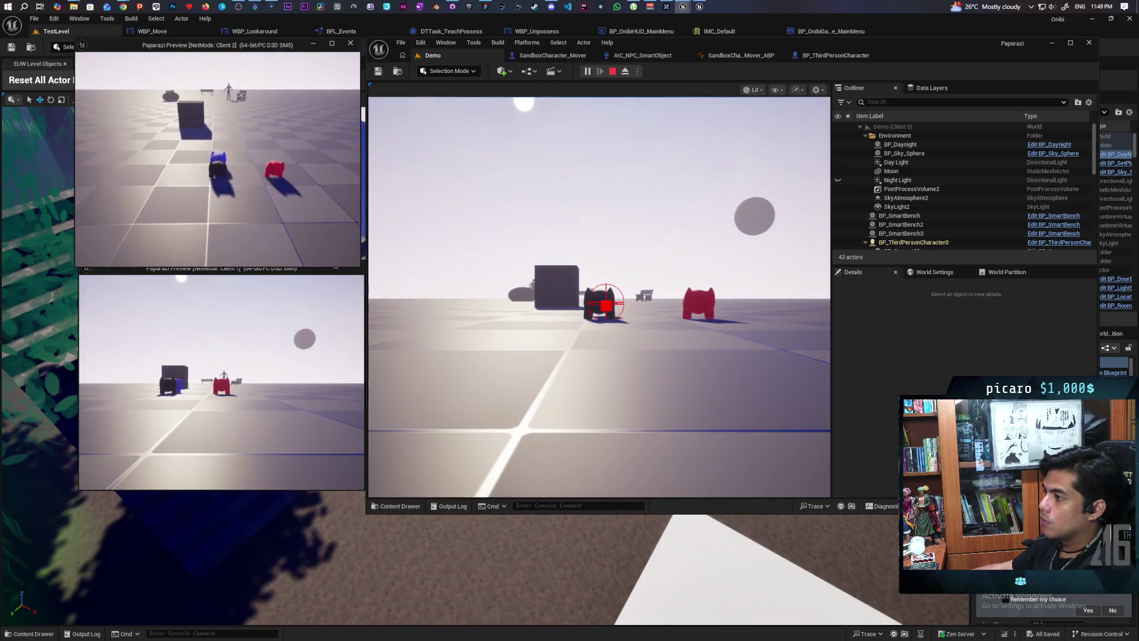
key(w)
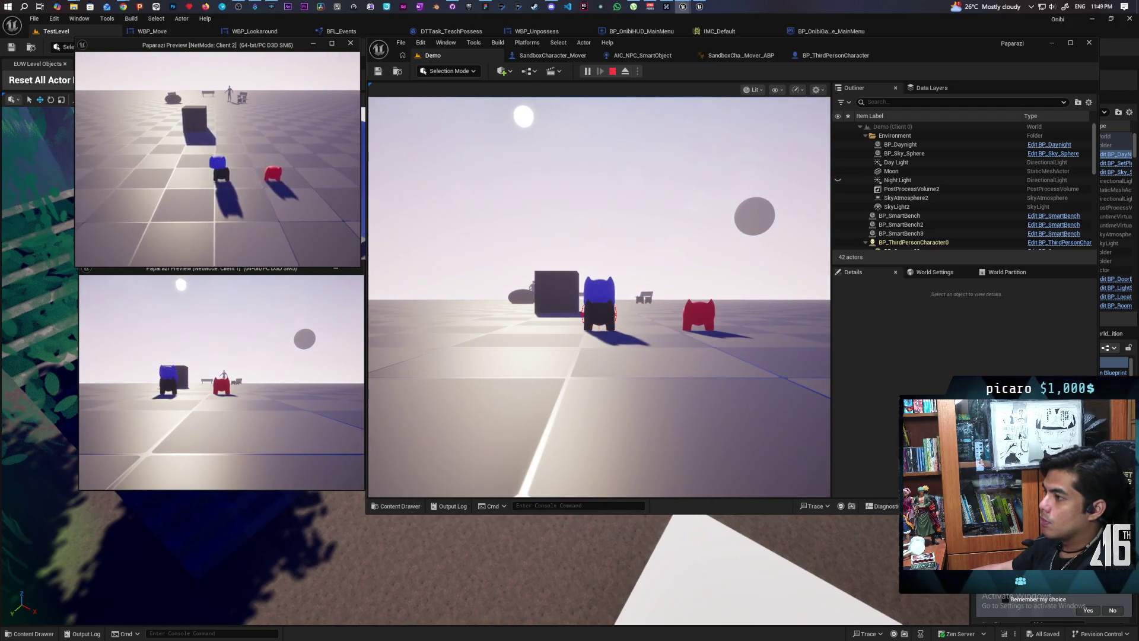
key(s)
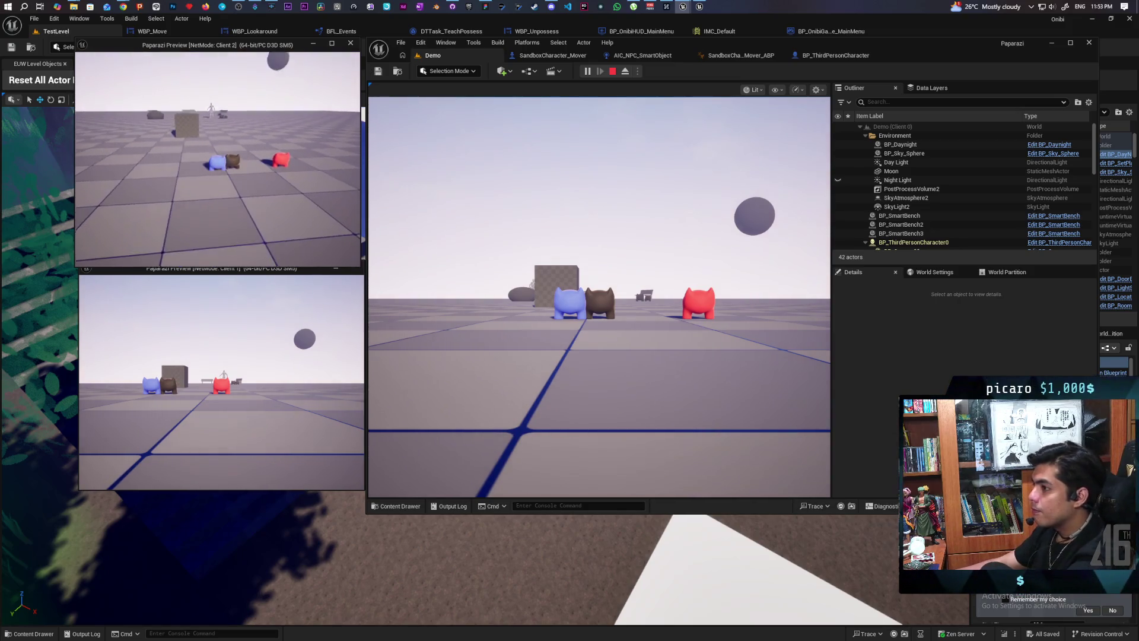
Stop the play test and return to the BP_ThirdPersonCharacter event graph.
key(Escape)
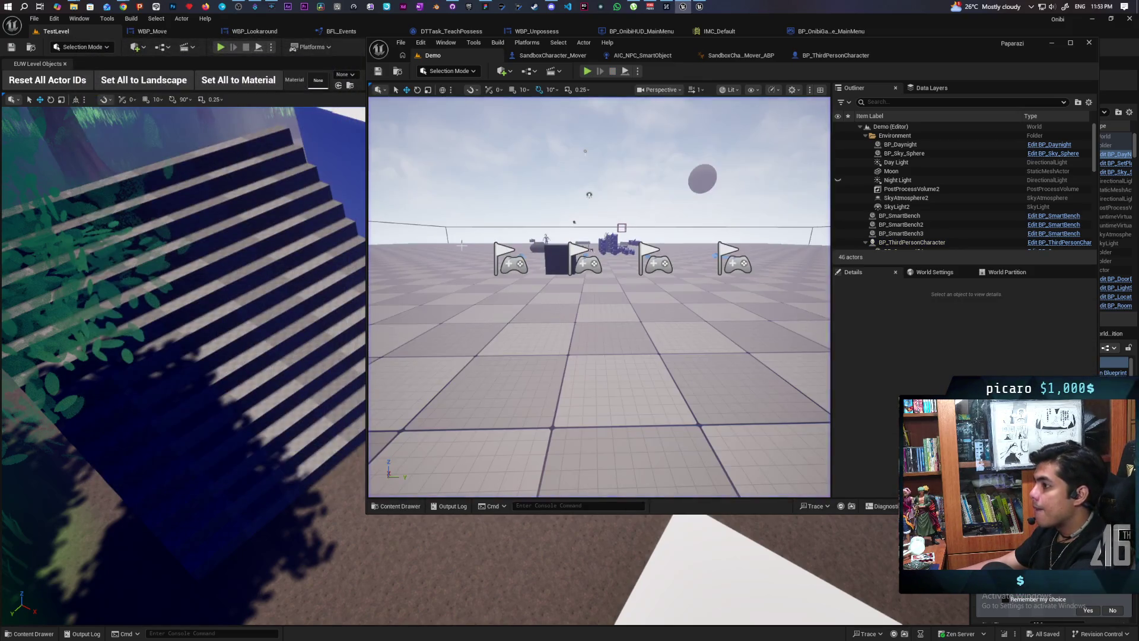
click(814, 58)
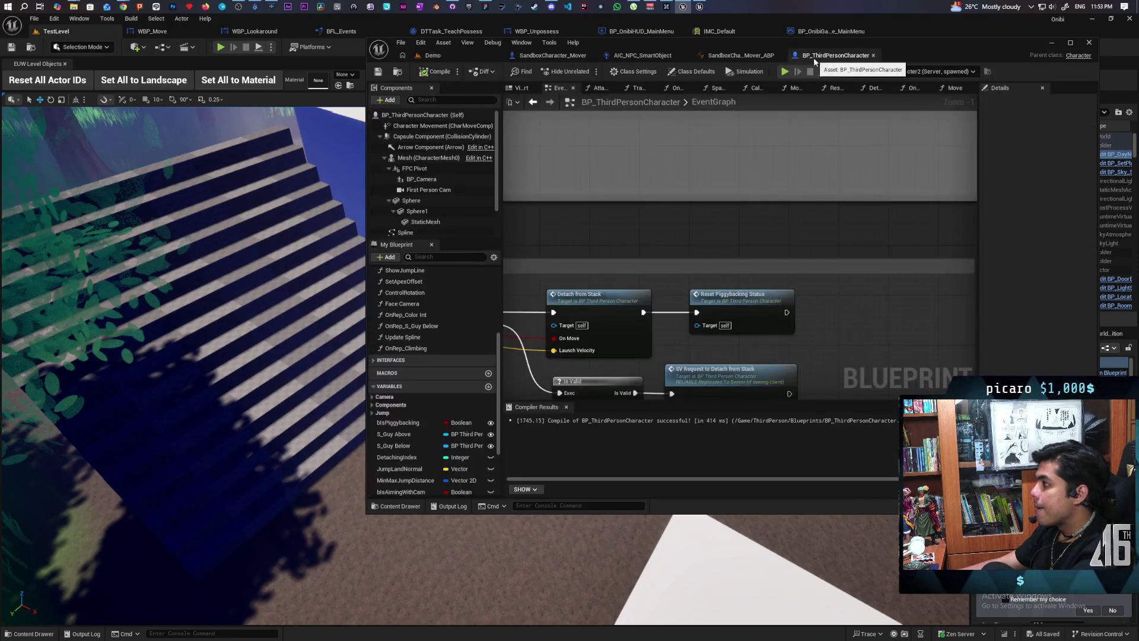
scroll(680, 230, down, 9)
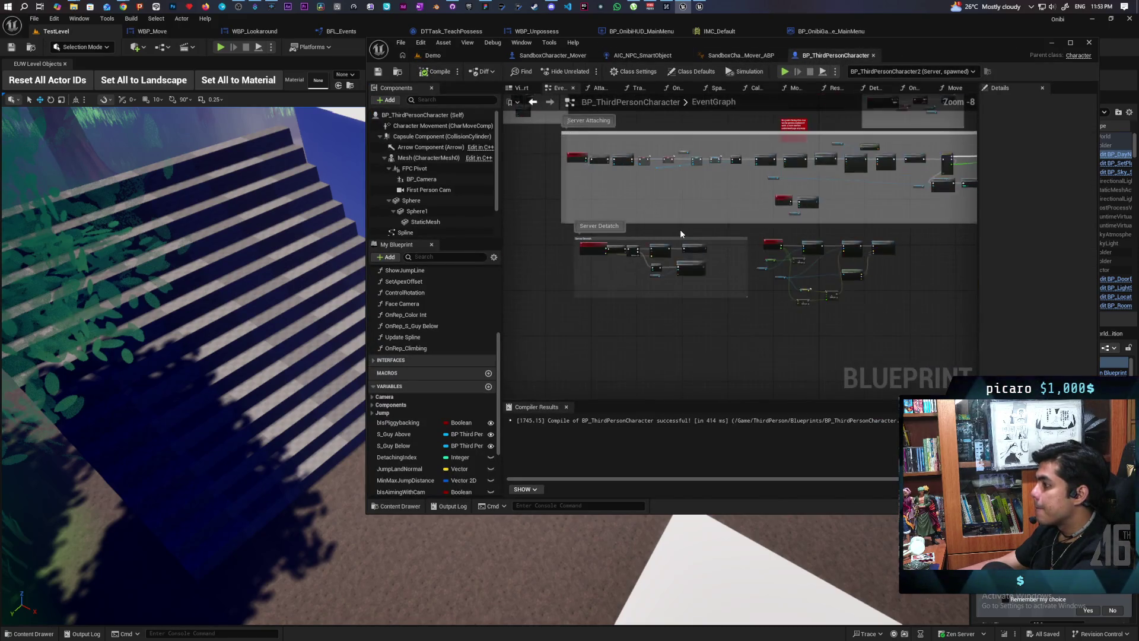
scroll(678, 236, up, 5)
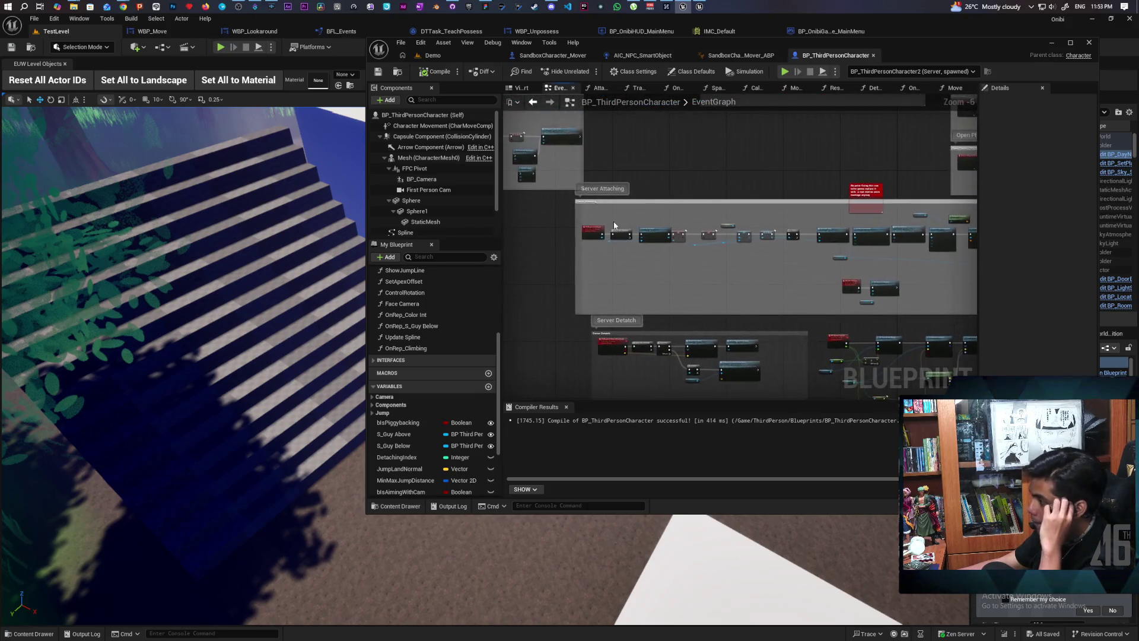
scroll(684, 286, up, 4)
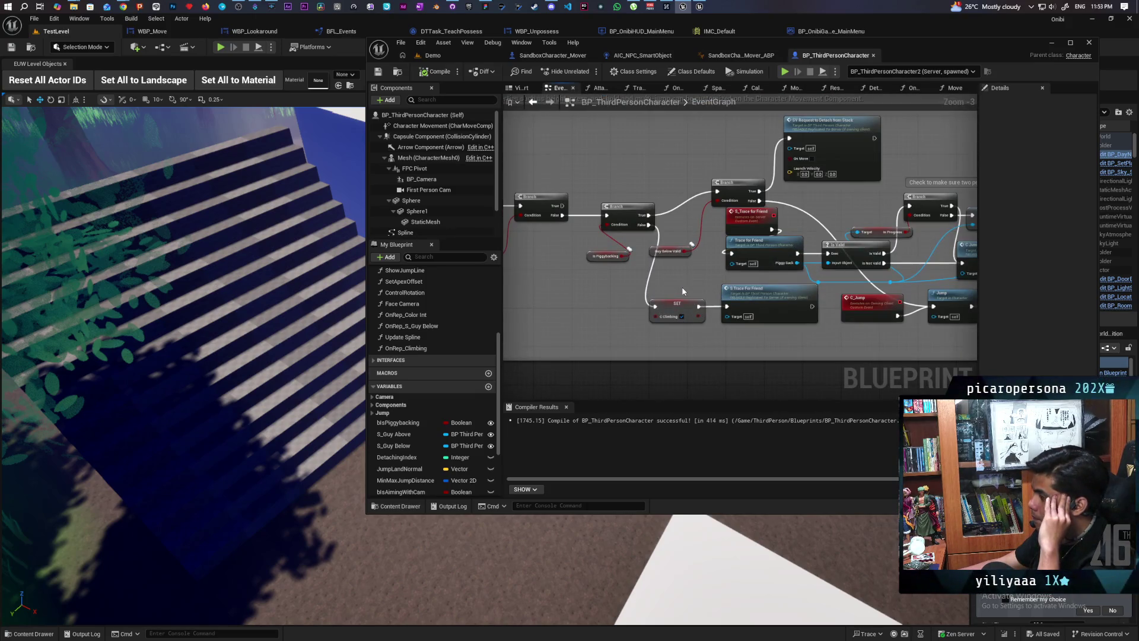
scroll(591, 278, down, 1)
scroll(590, 280, up, 2)
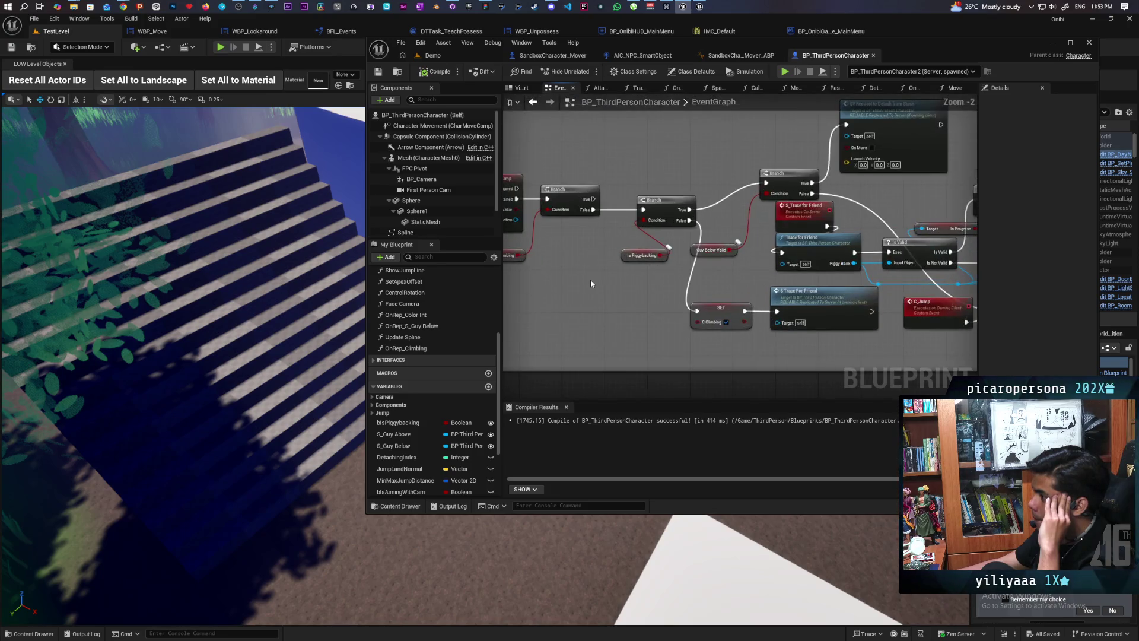
Inspect the Is Piggybacking node, save the Blueprint, and switch to GitHub Desktop.
click(728, 271)
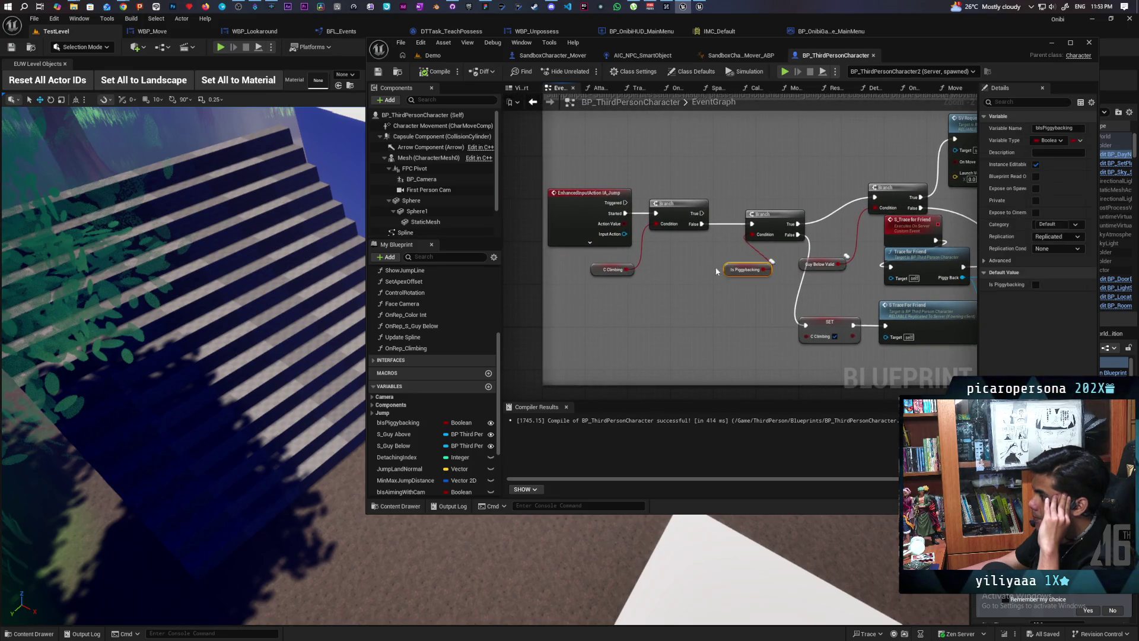
scroll(720, 268, down, 6)
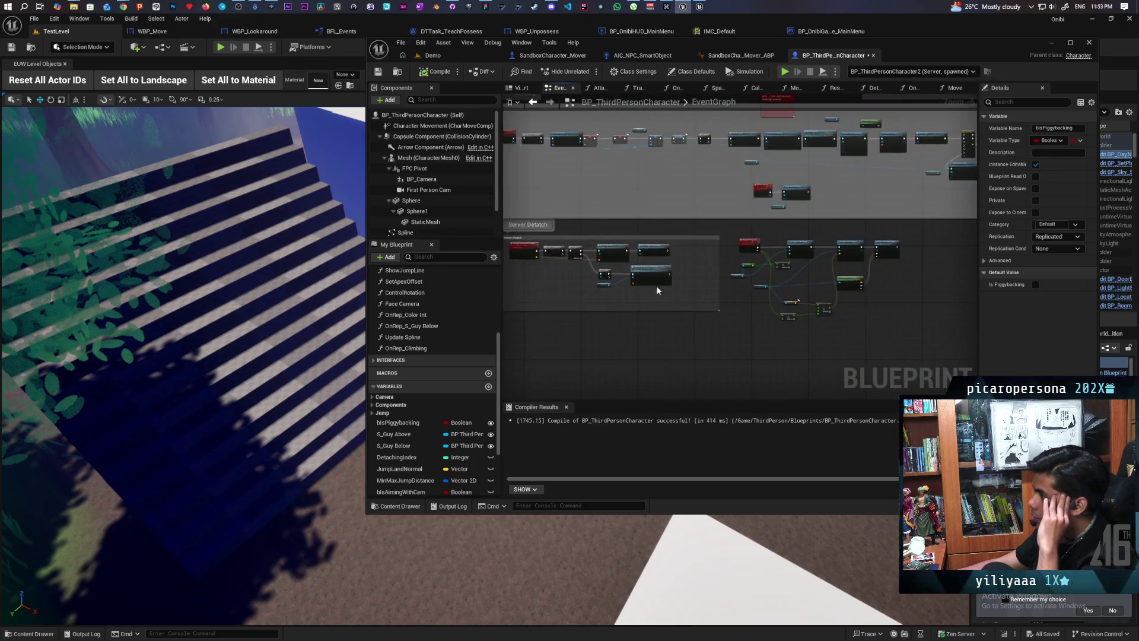
scroll(657, 290, up, 3)
scroll(712, 309, down, 2)
scroll(771, 350, up, 4)
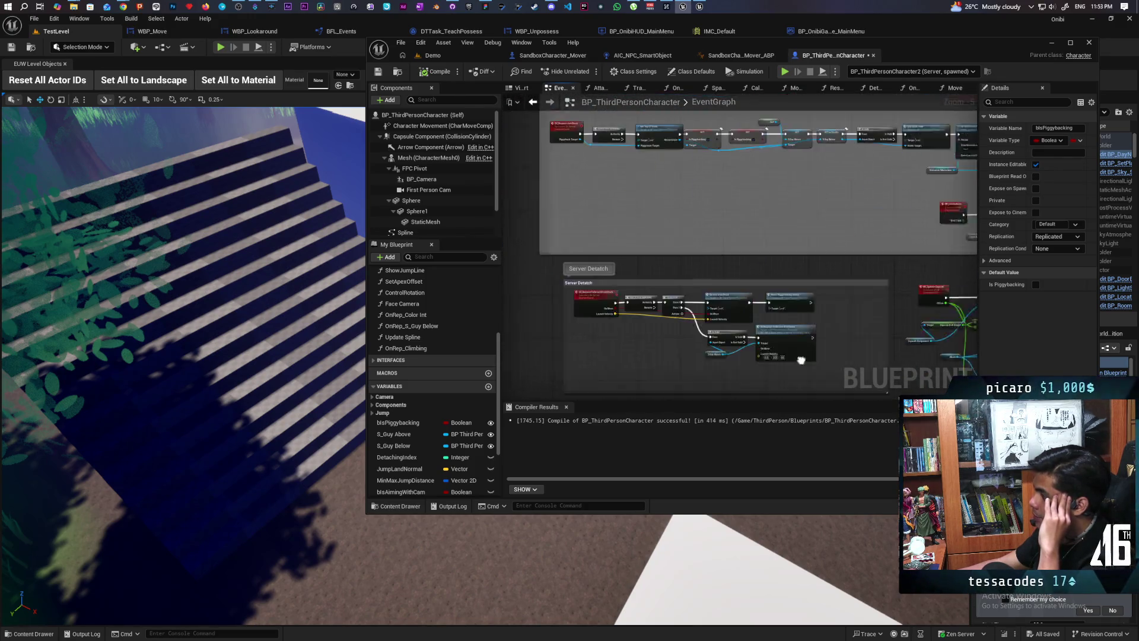
scroll(780, 355, down, 2)
scroll(682, 267, up, 2)
key(ctrl+s)
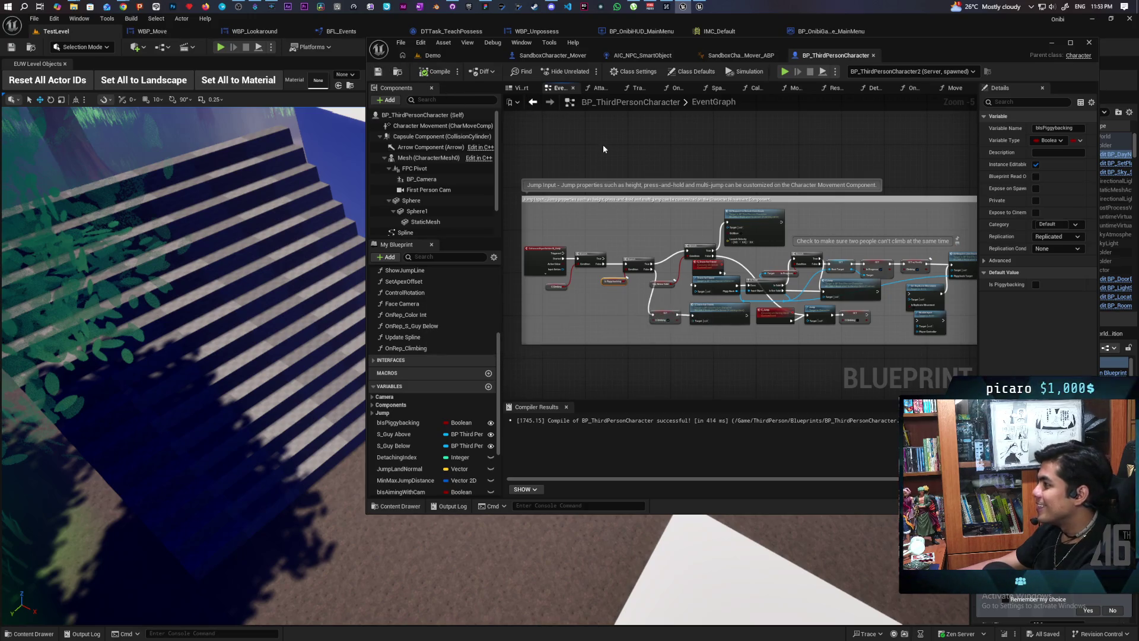
click(452, 6)
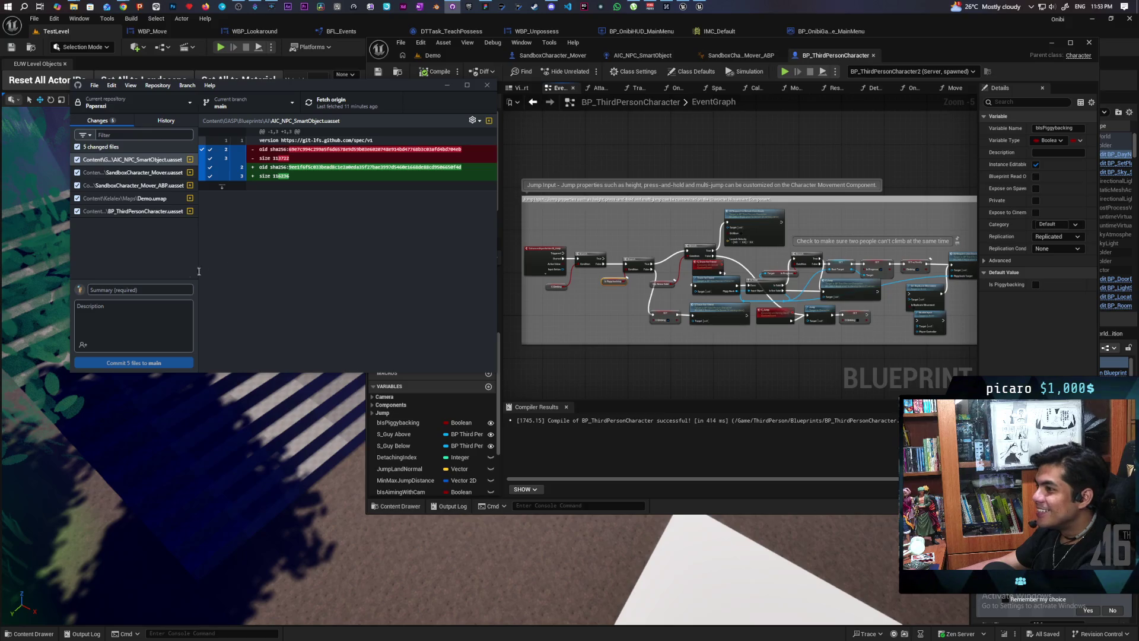
Commit the five changed files to main as 'Fixed double jump climbing bug' and push to origin.
click(136, 287)
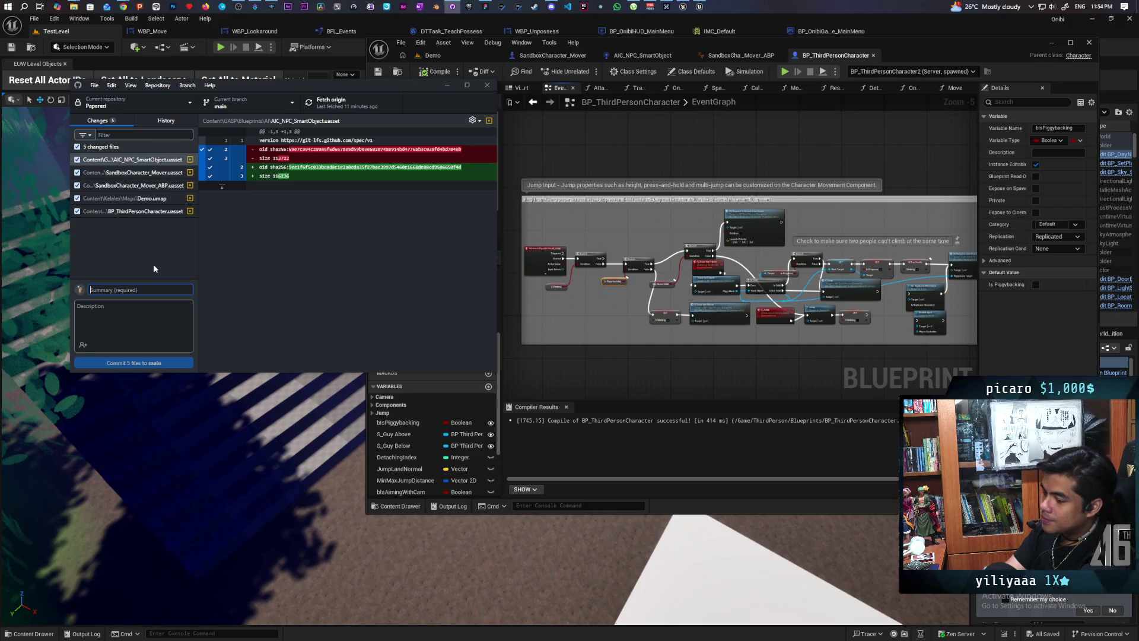
text(Fixed)
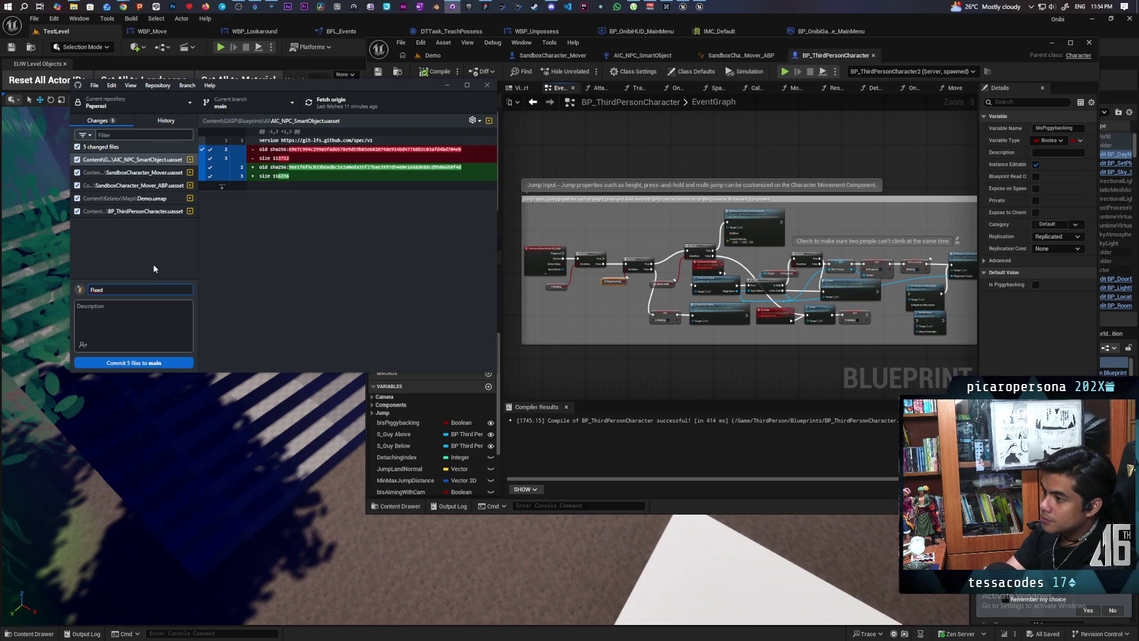
text(ixed double jump )
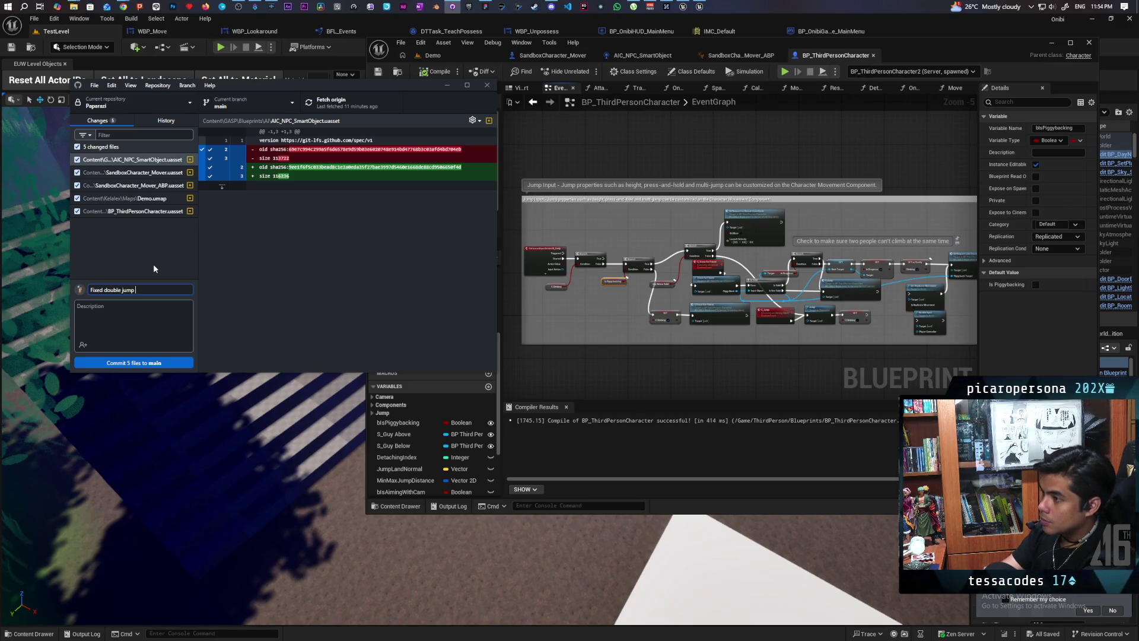
text(clim)
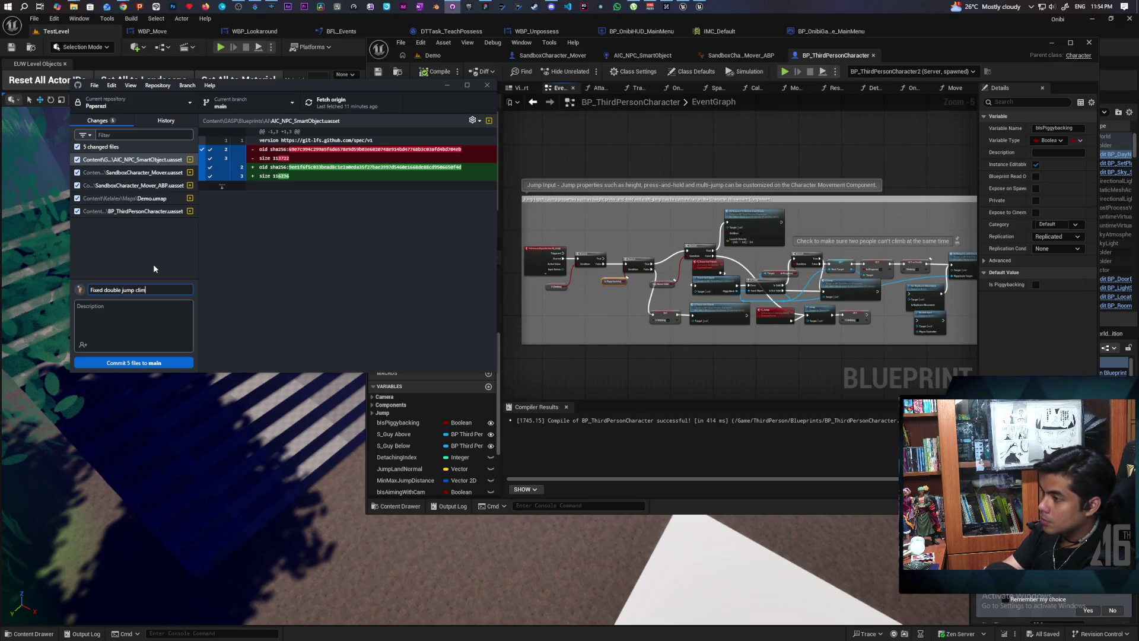
text(ng bug)
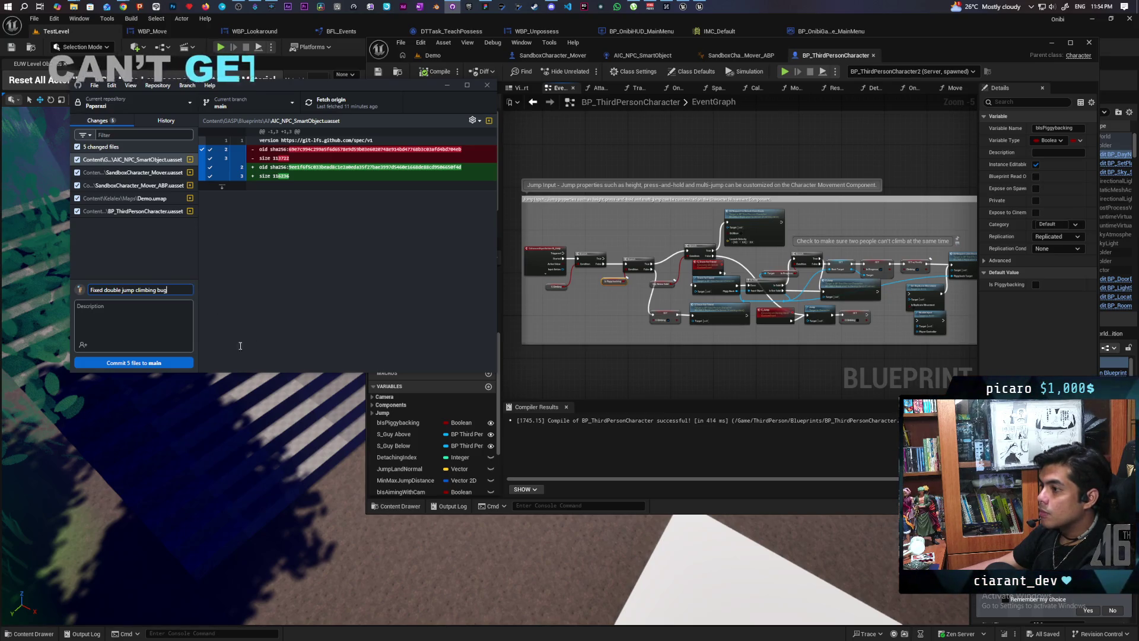
key(ctrl+Return)
key(ctrl+p)
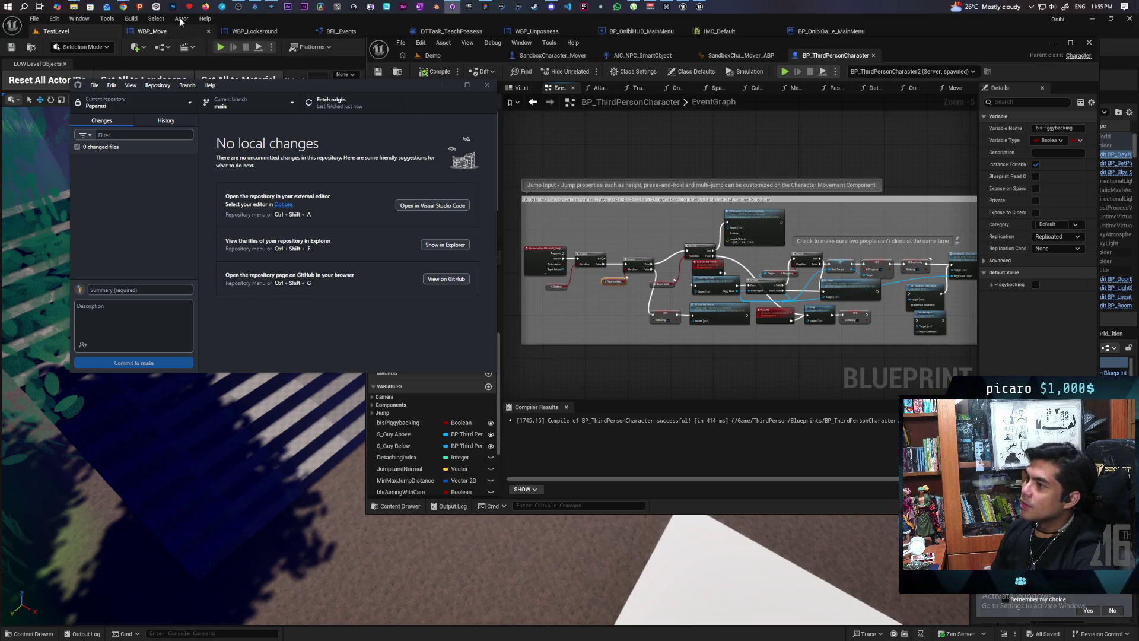
mouse_move(128, 9)
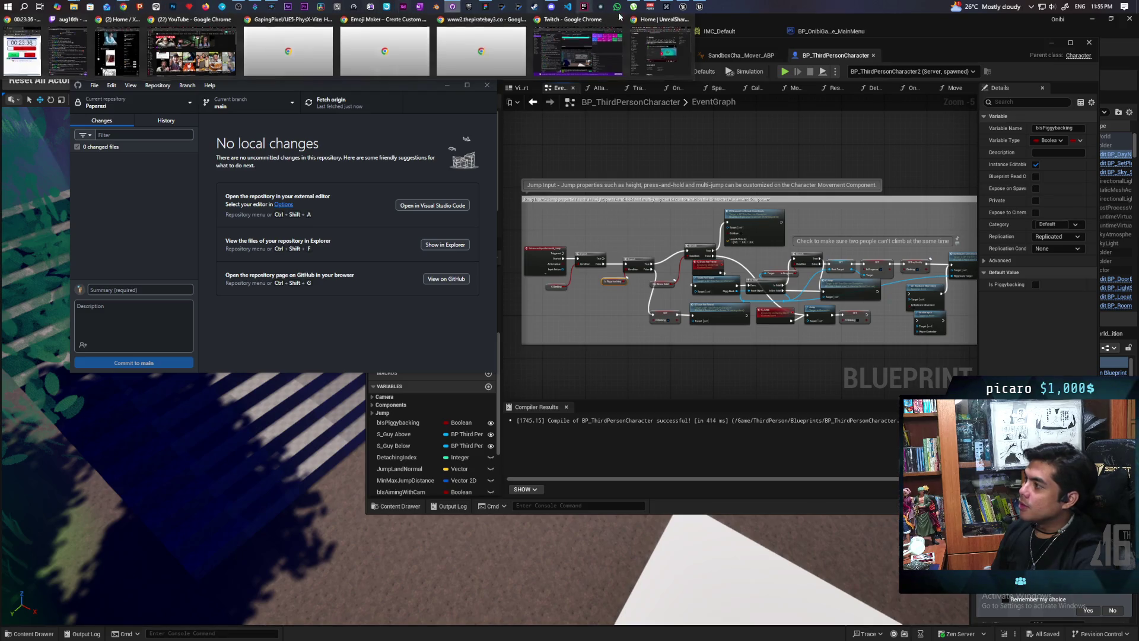
click(551, 7)
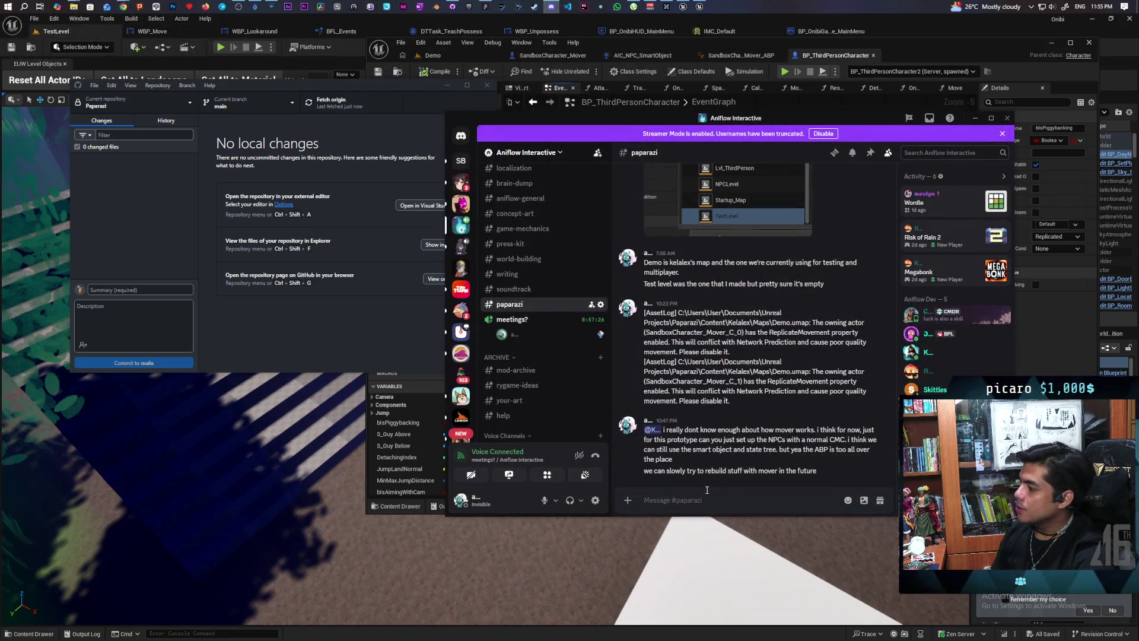
Post 'i did fix the double jump attachment bug tho' in the #paparazi channel.
text(i)
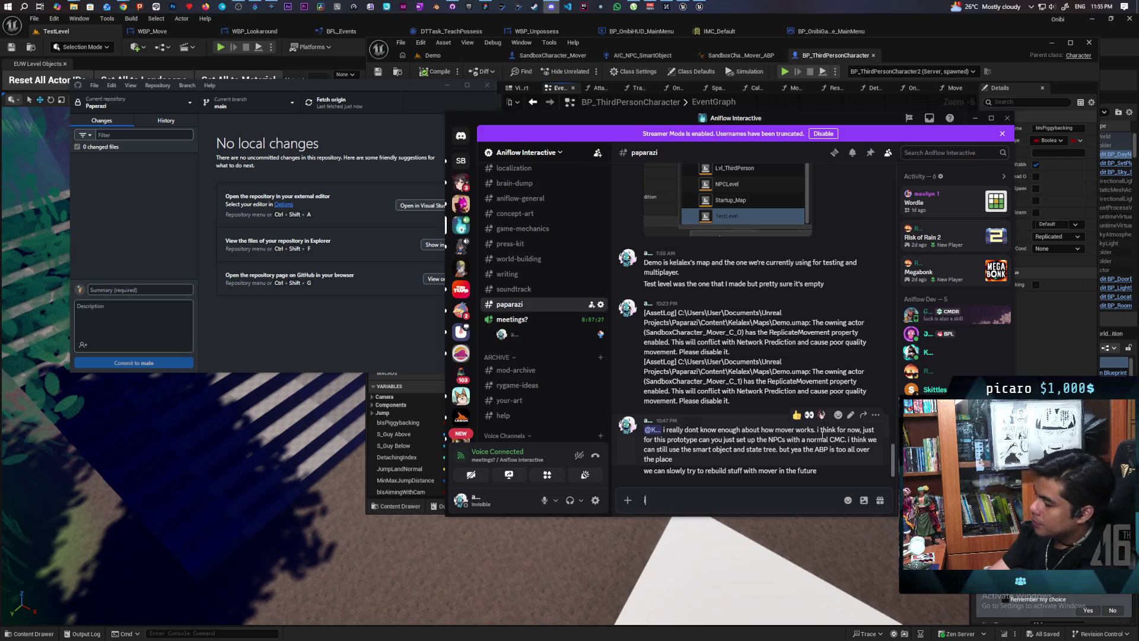
text( did fix th)
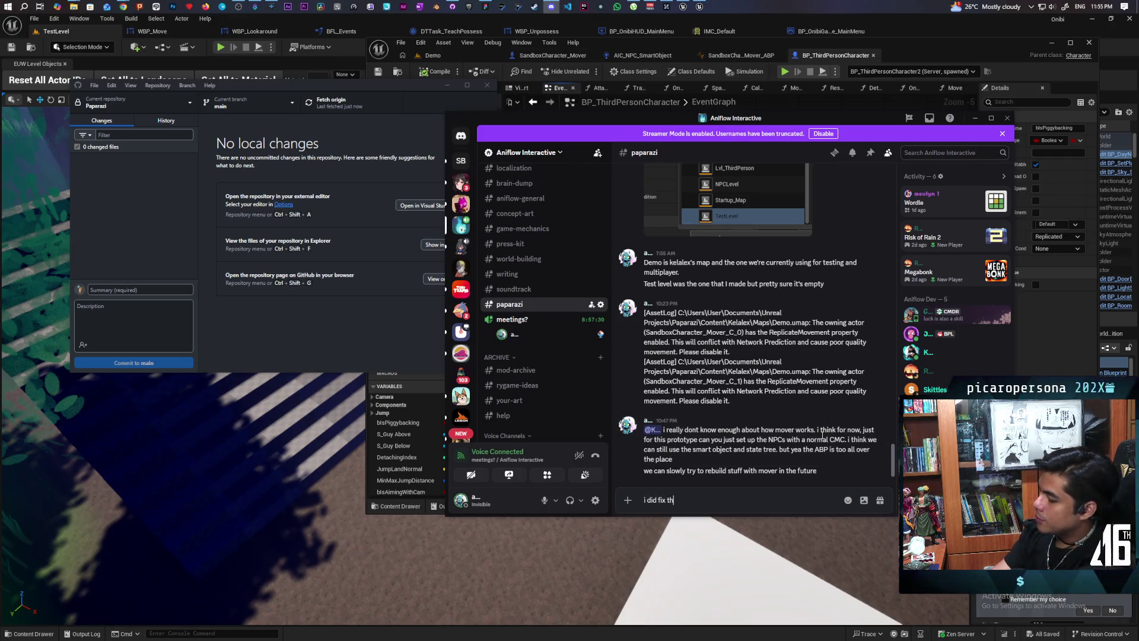
text(e double)
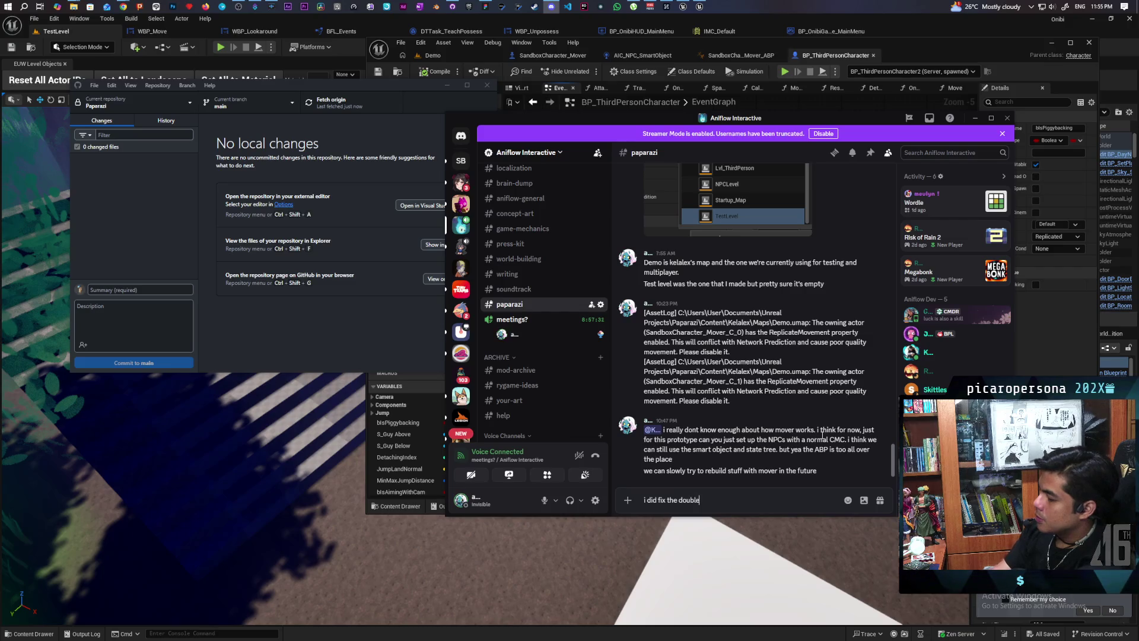
text( jump attachment bug )
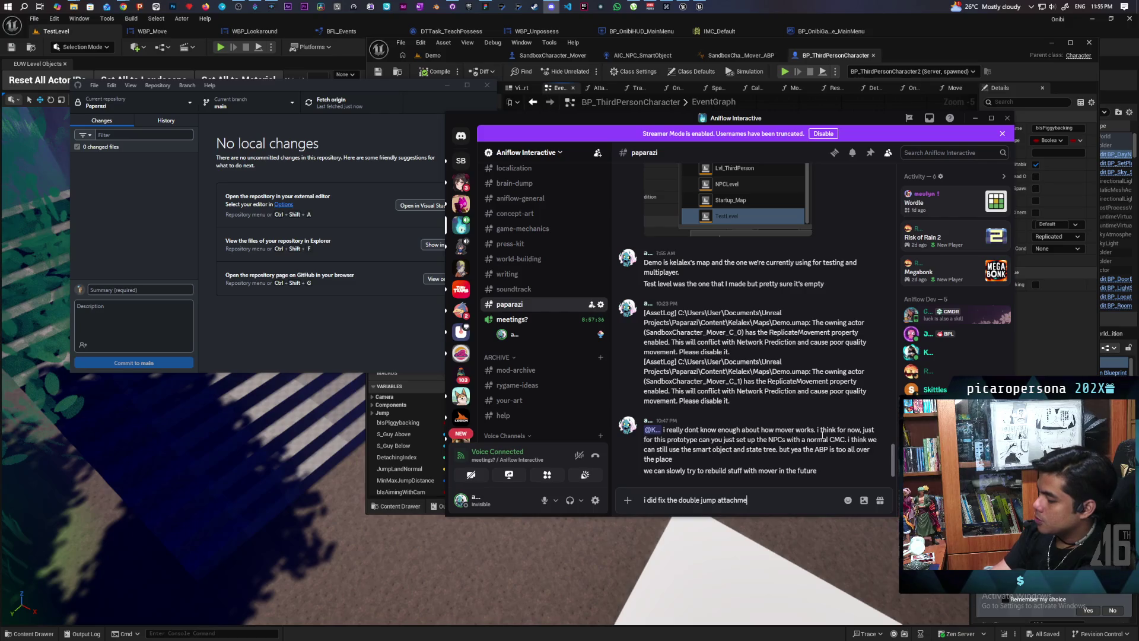
text(tho)
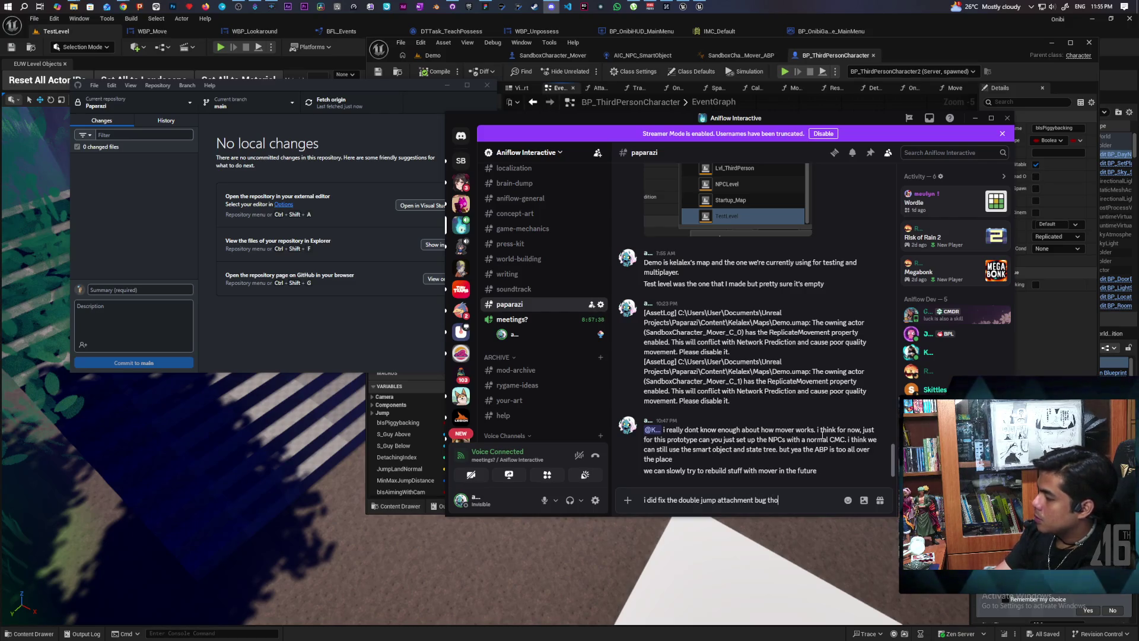
key(Return)
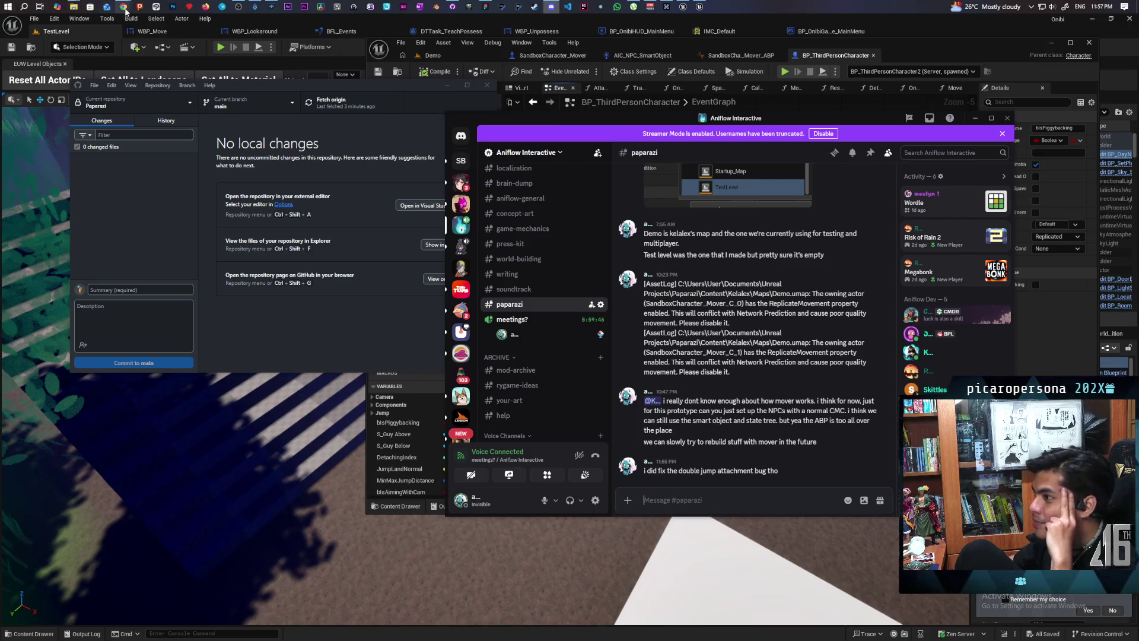
mouse_move(123, 8)
click(191, 46)
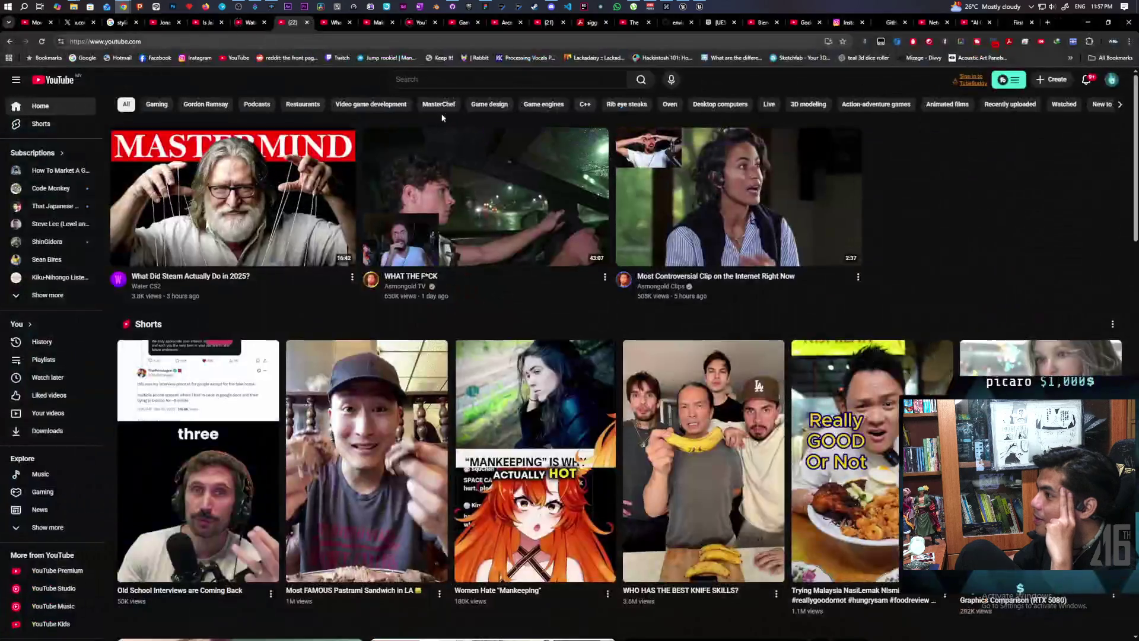
Switch to the 'What Did Steam Actually Do in 2025?' YouTube tab and pause the video.
click(335, 24)
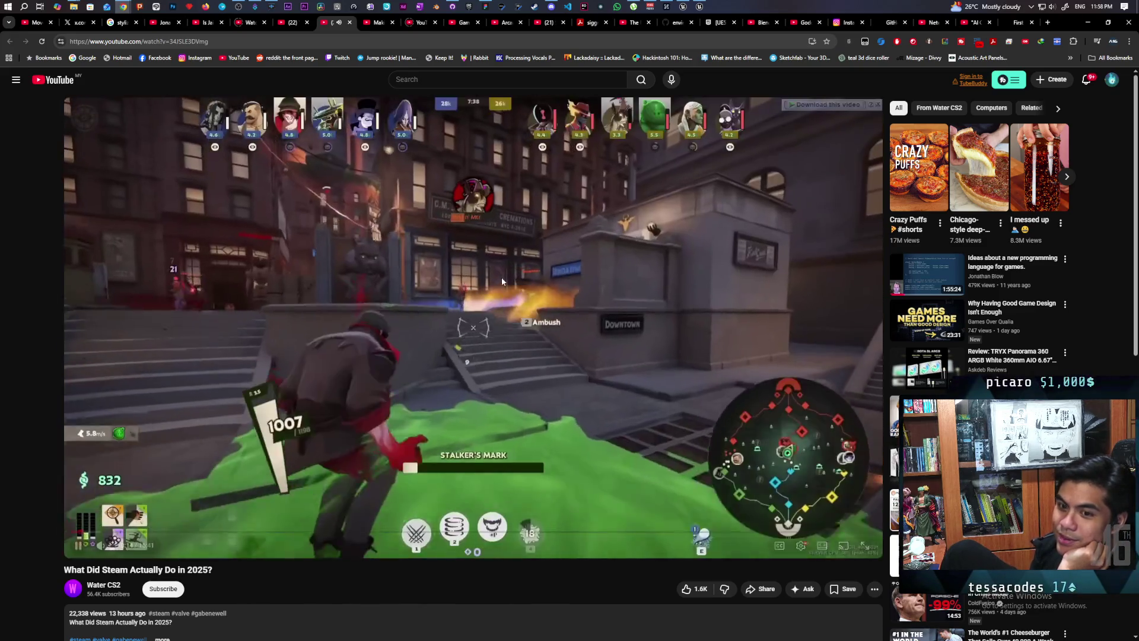
click(500, 277)
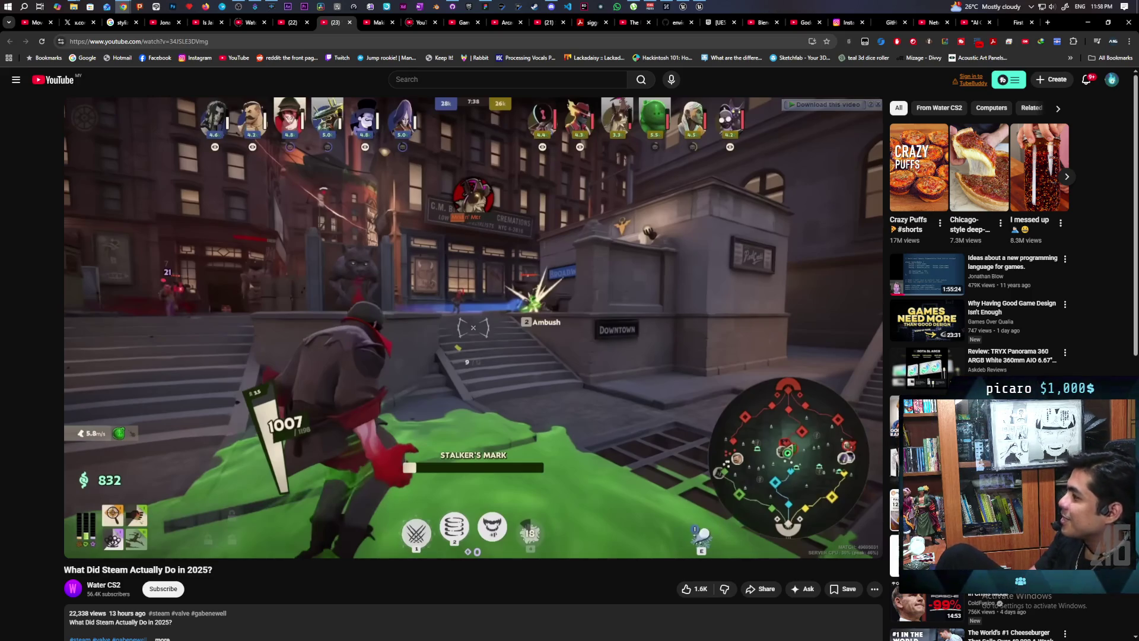
click(501, 279)
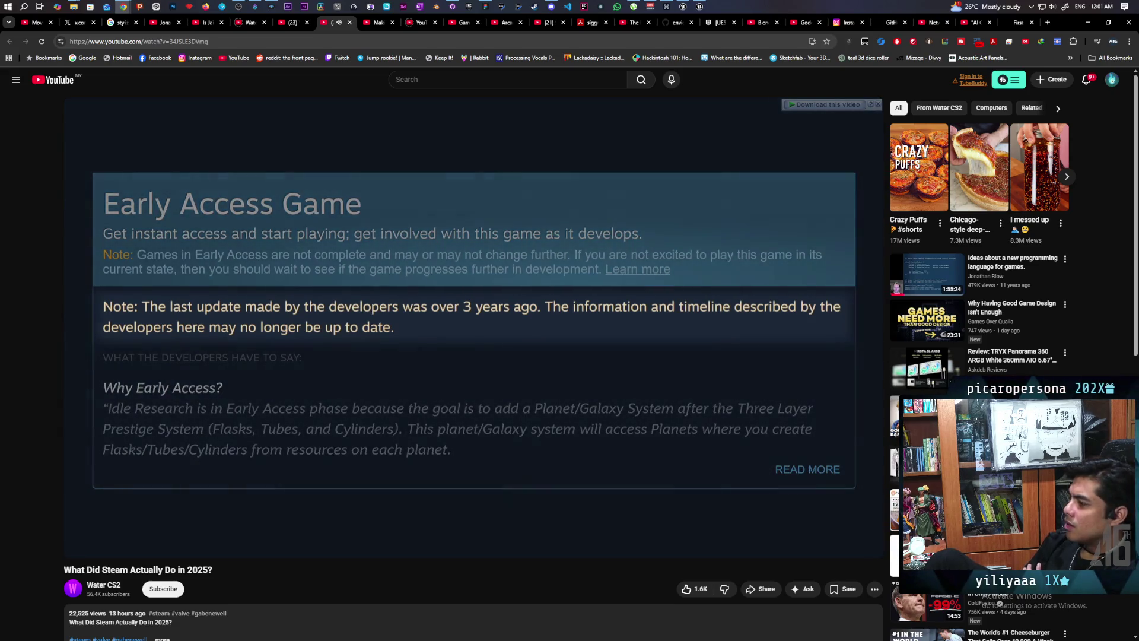
click(502, 279)
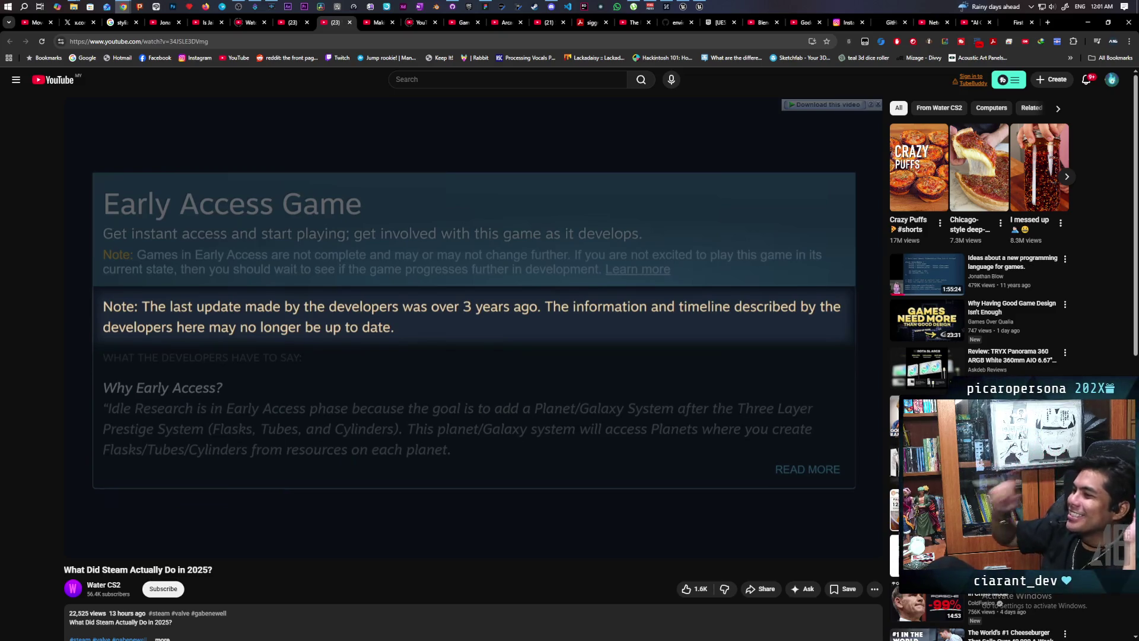
click(501, 276)
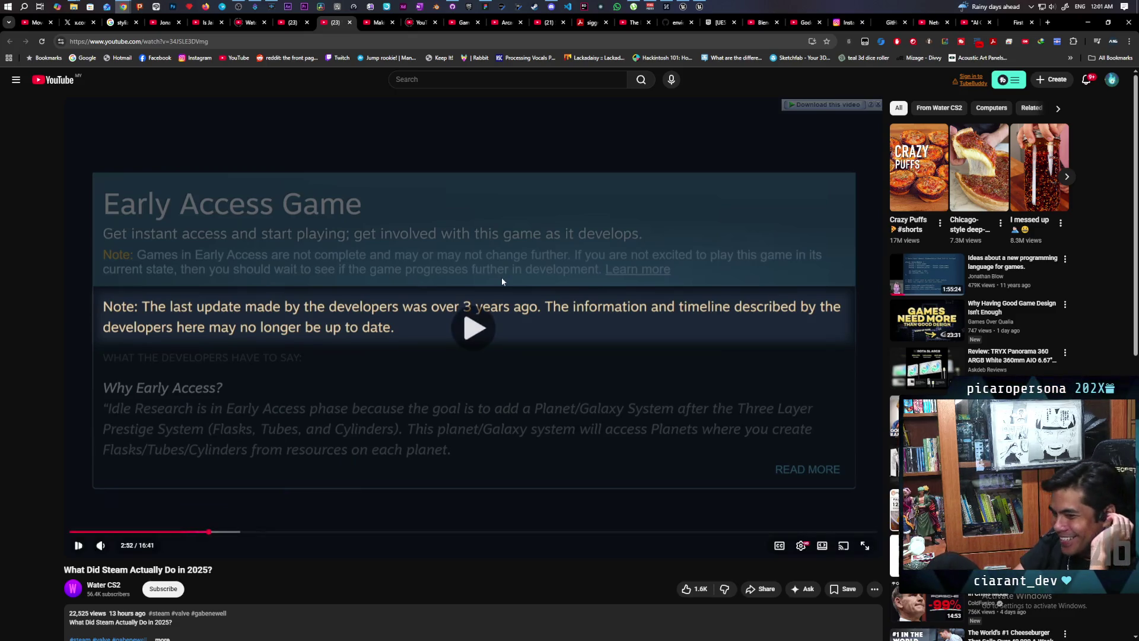
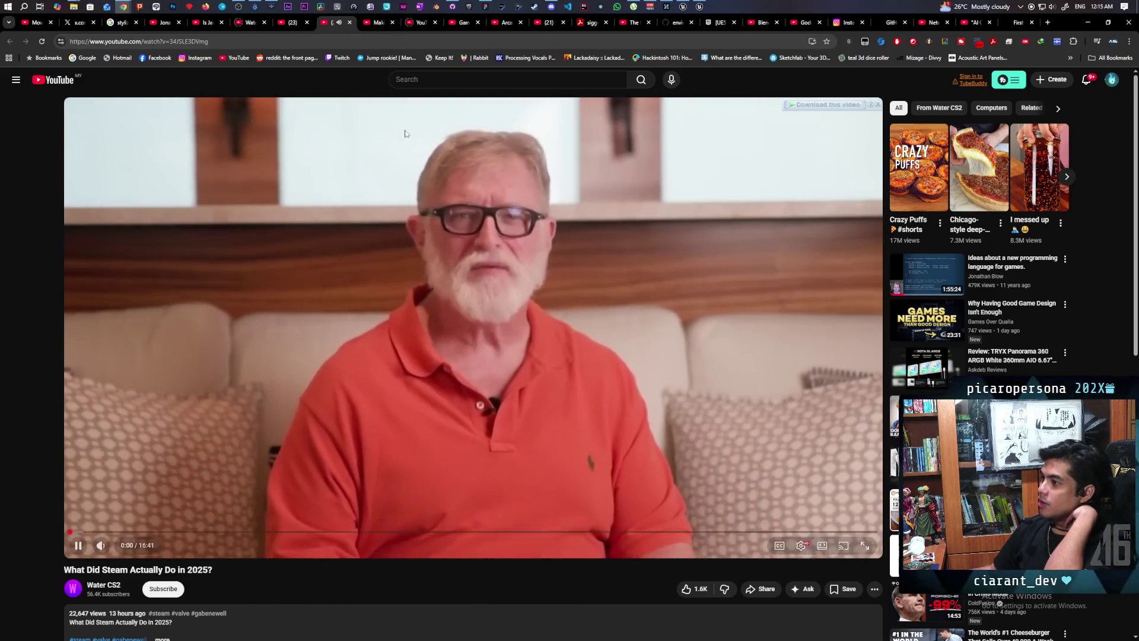
Switch to the '(23)' tab with the ECS video, pause it, then resume playback.
mouse_move(375, 25)
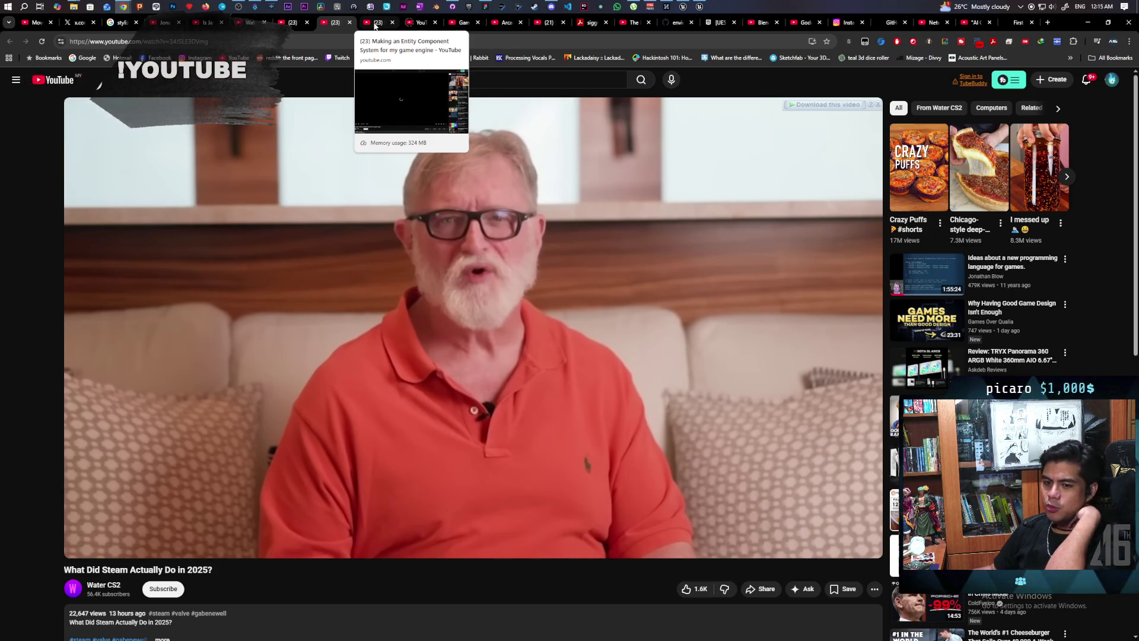
click(375, 24)
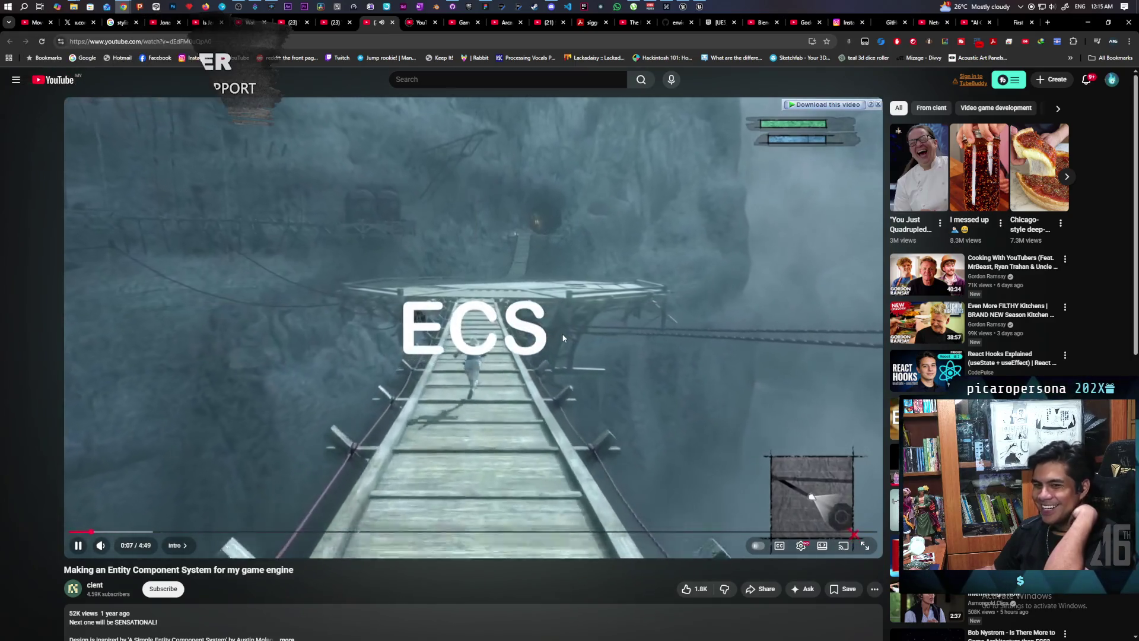
click(563, 338)
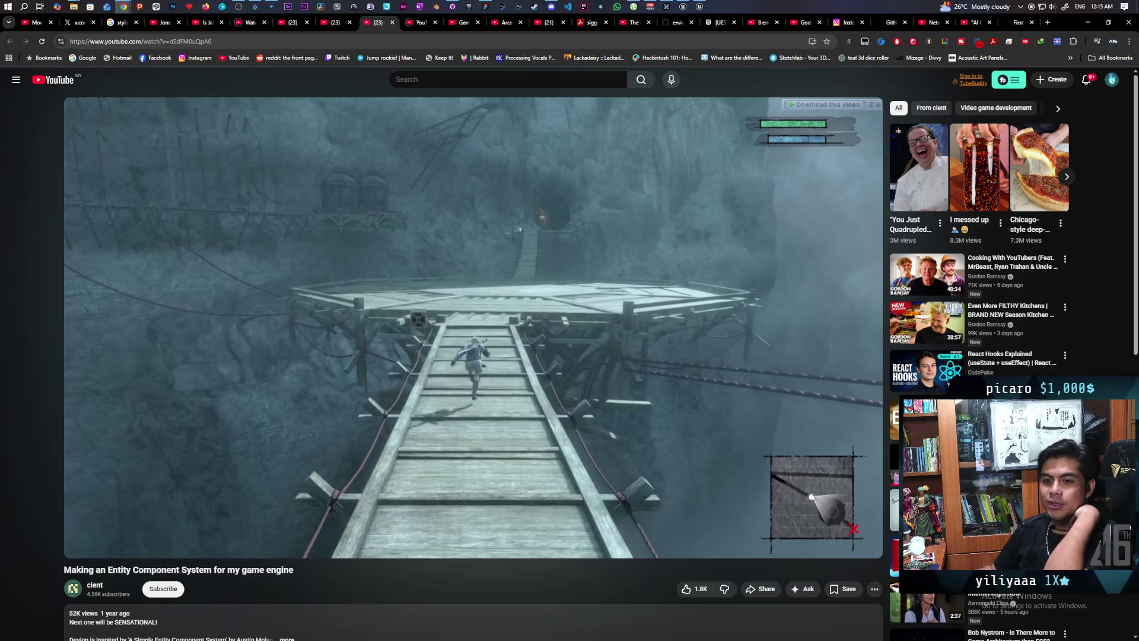
click(564, 339)
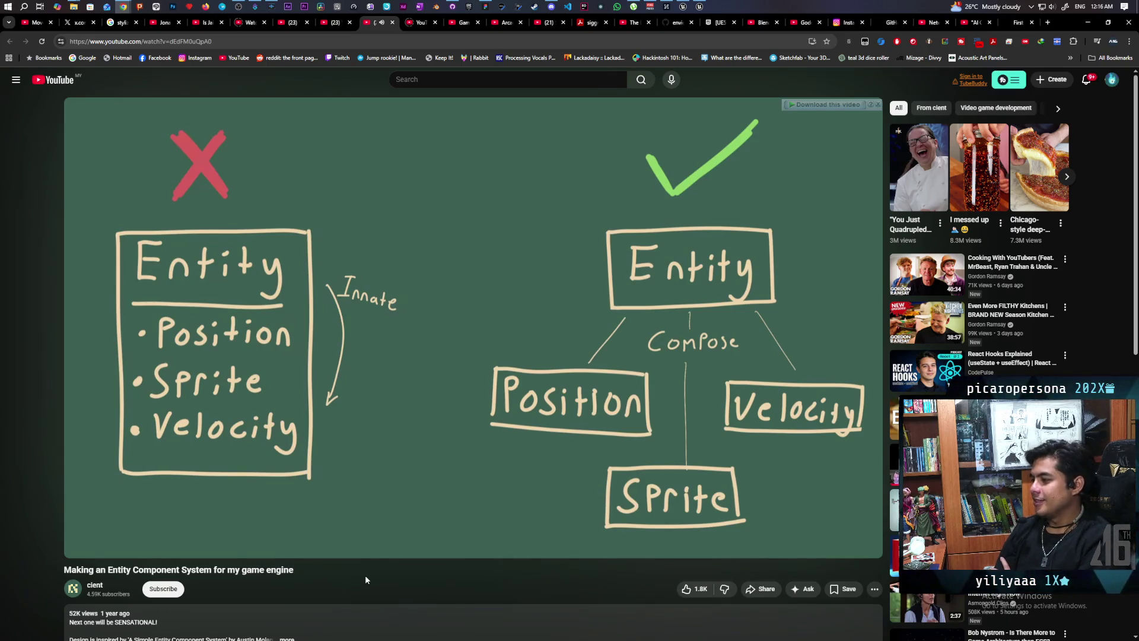
Pause the ECS video, then resume it so it plays on to the memory layout diagram.
key(k)
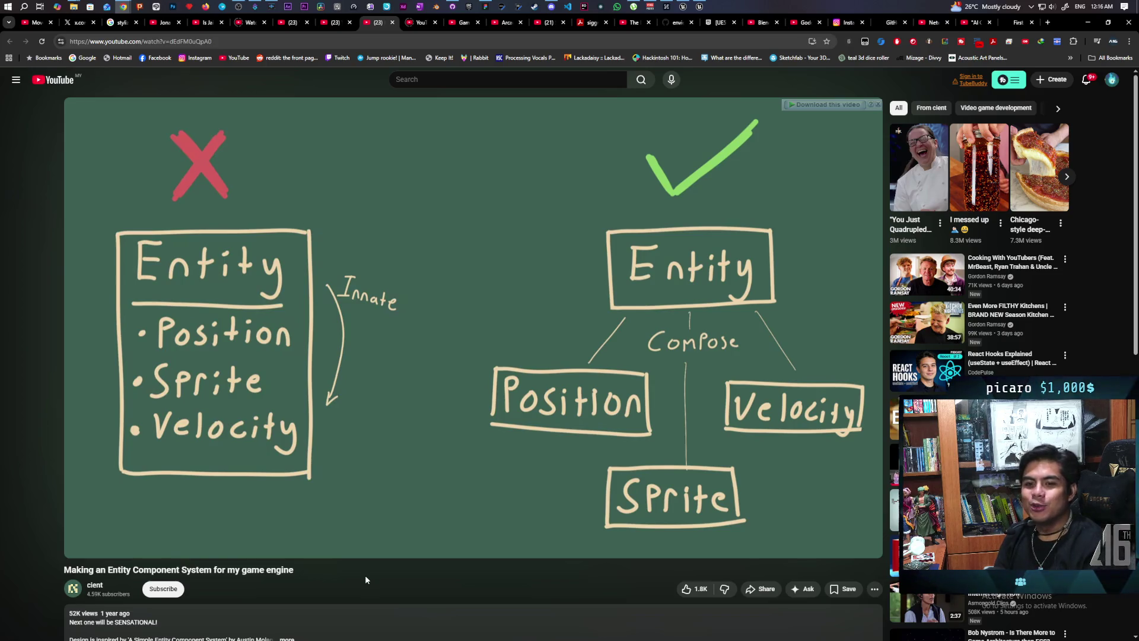
key(space)
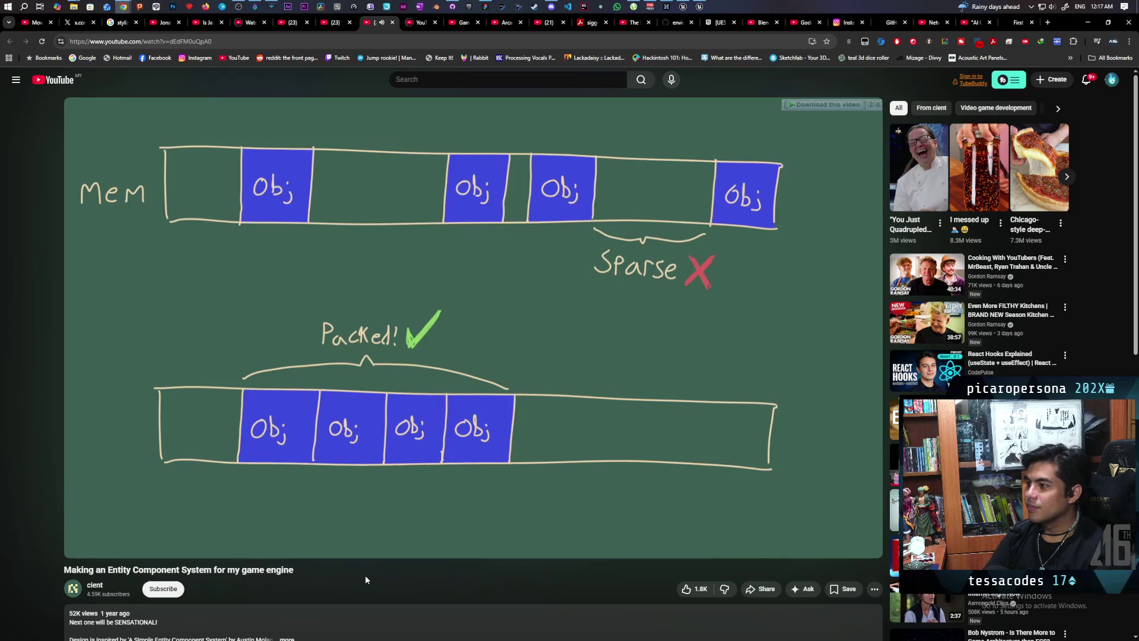
Pause the ECS video on the sparse-versus-packed memory diagram, then resume it.
key(k)
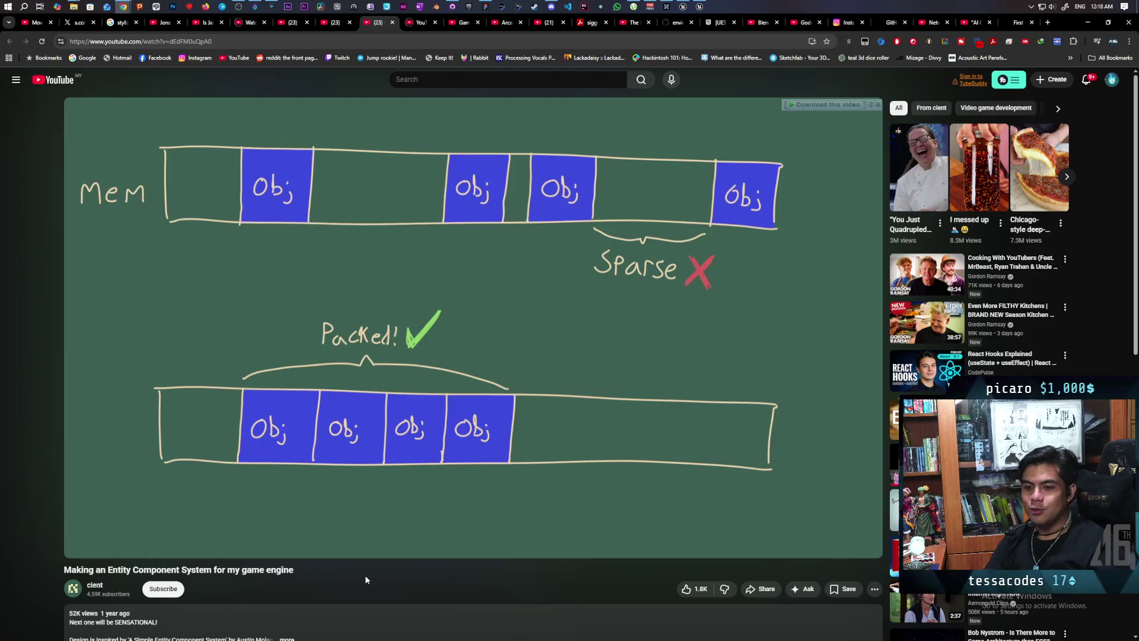
key(space)
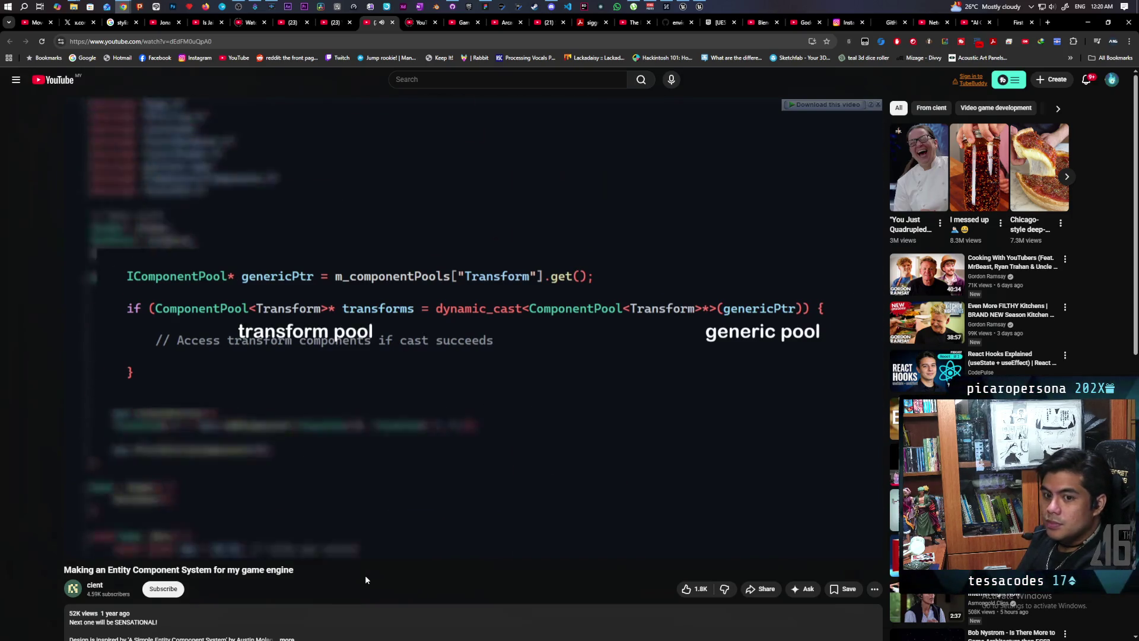
Pause the ECS video at 3:42 on the component pool code and return to Unreal Editor.
key(space)
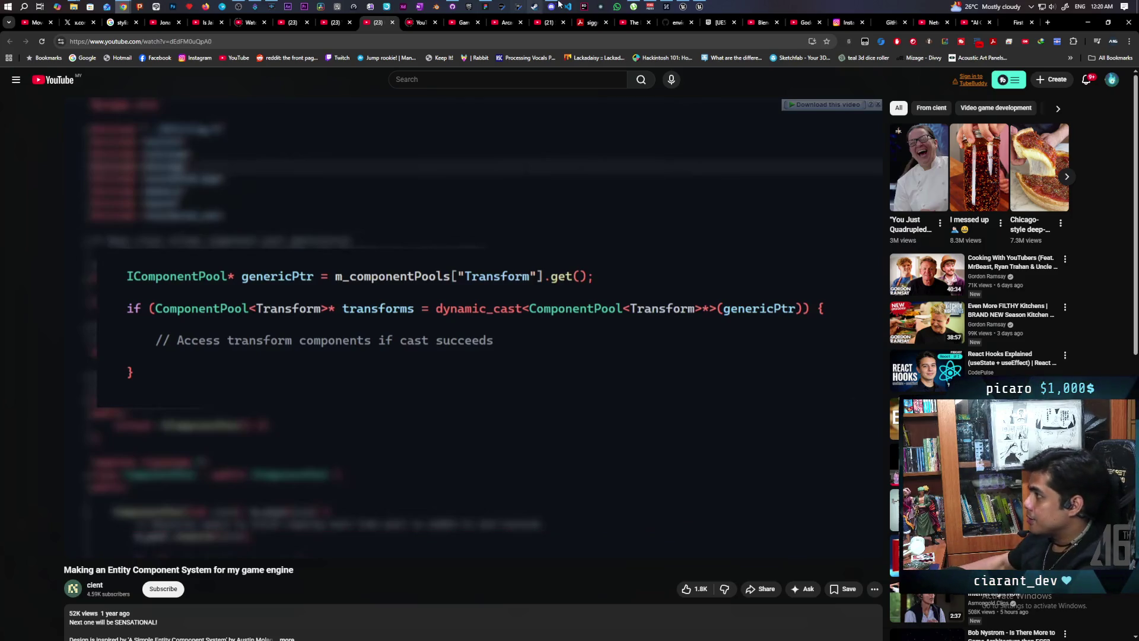
click(683, 6)
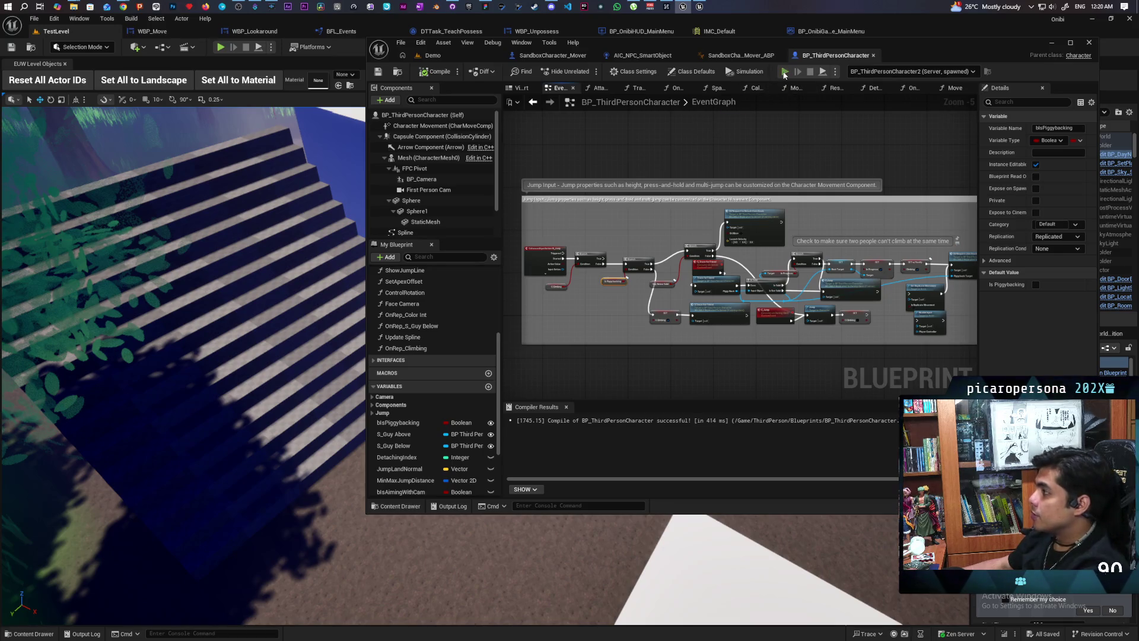
Run a two-client play test, moving and jumping the blue character in Client 2, then stop it.
key(alt+p)
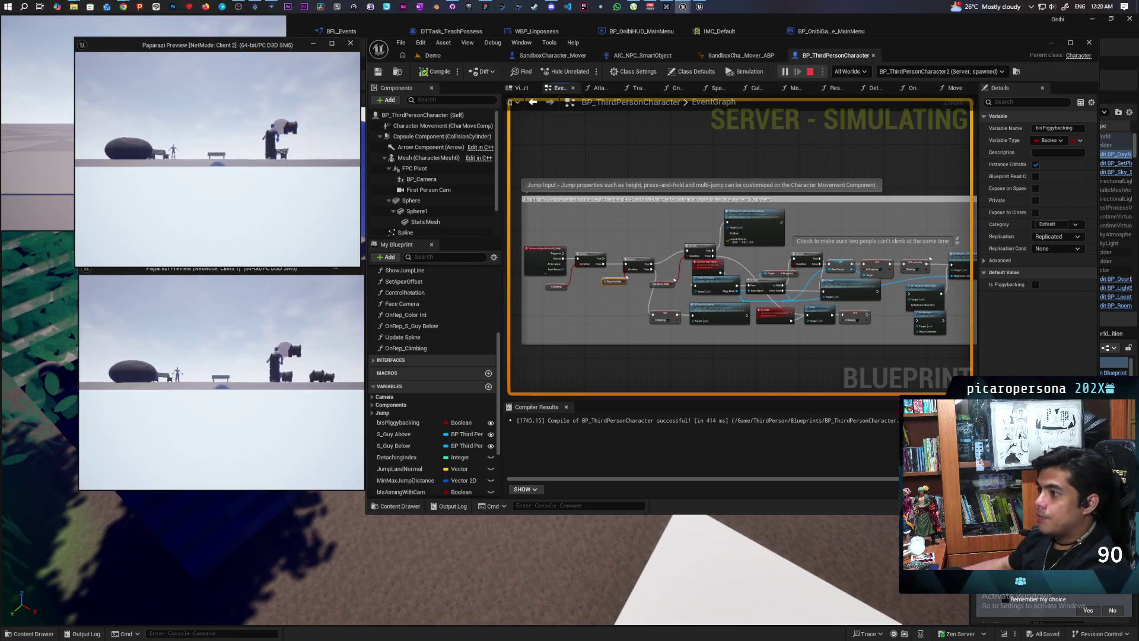
click(227, 210)
key(w)
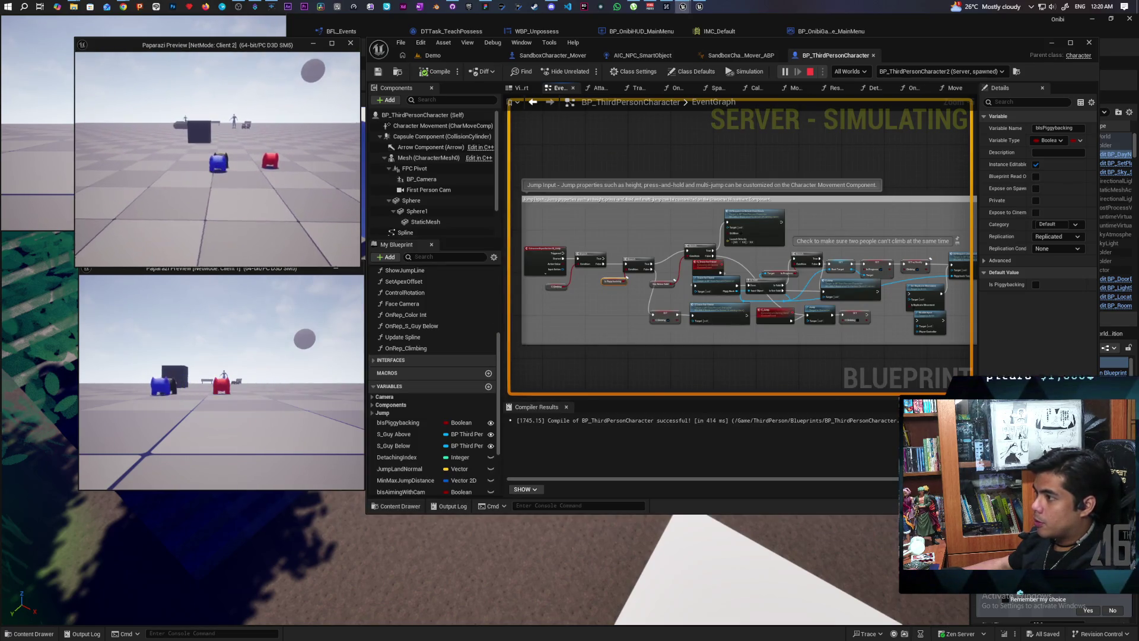
key(space)
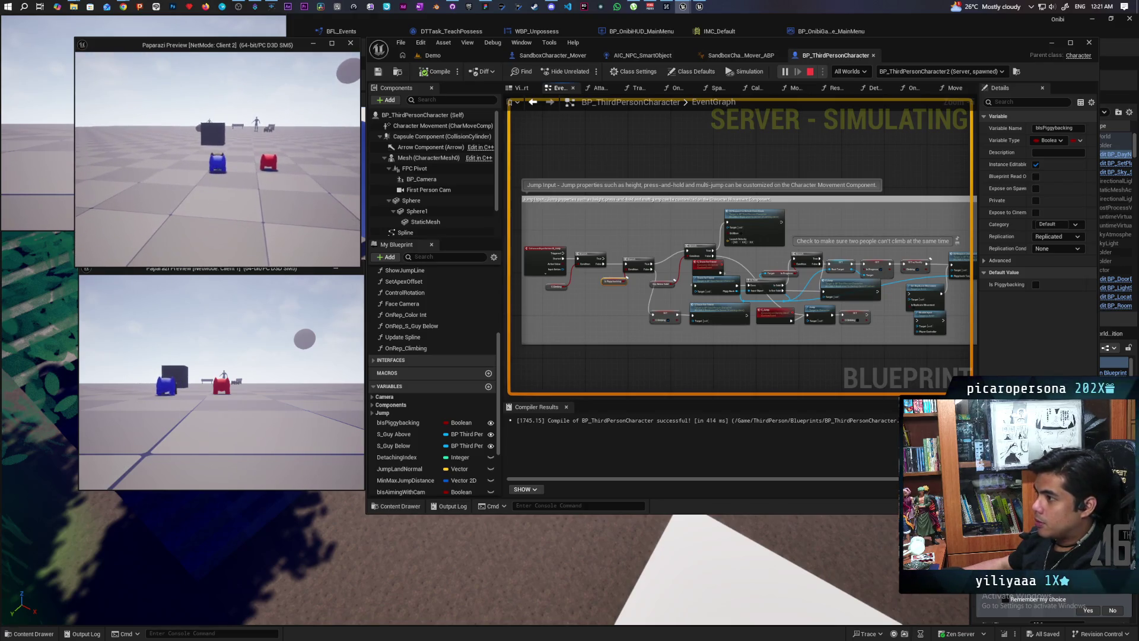
key(w)
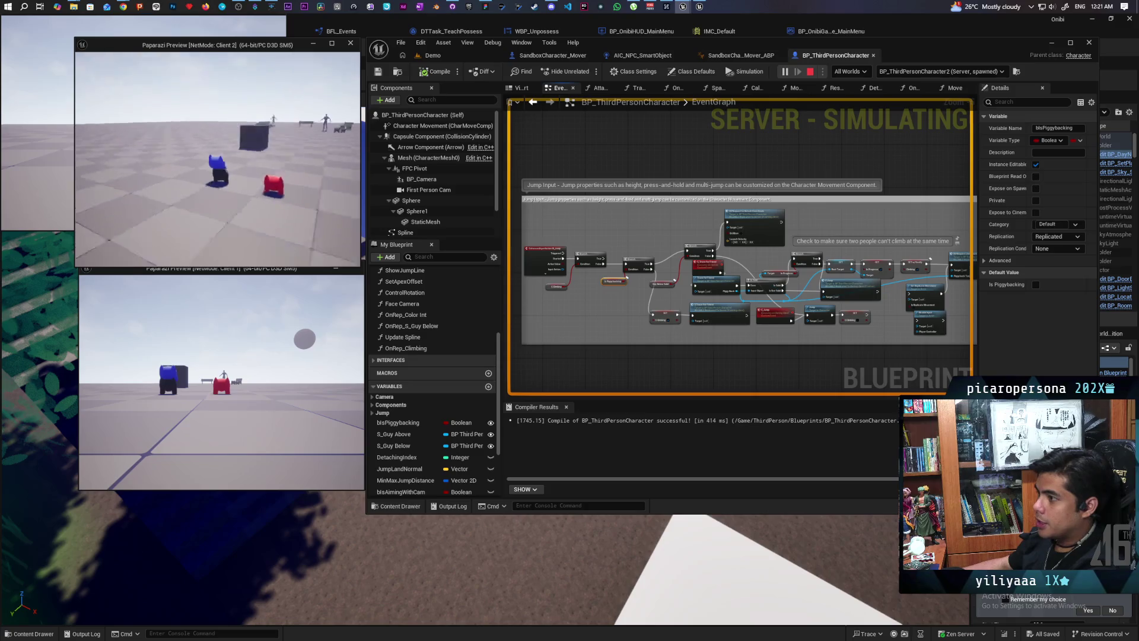
key(Escape)
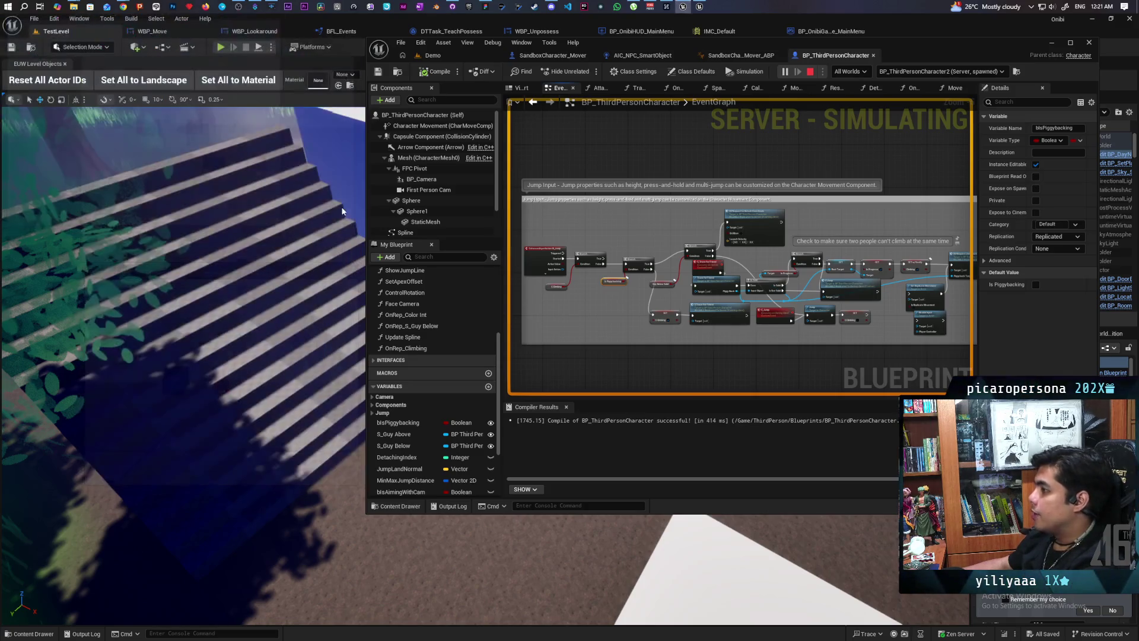
scroll(575, 275, up, 5)
Wire IA_Jump Started into the second Branch, save the Blueprint, and launch a two-client test.
drag(549, 248, 695, 253)
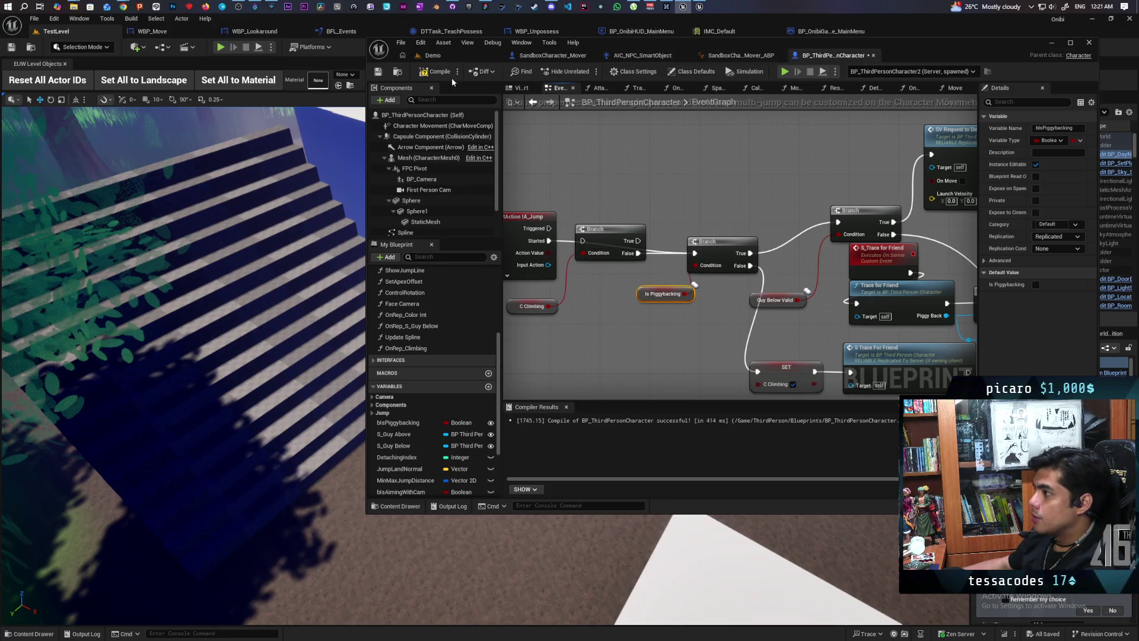
key(ctrl+s)
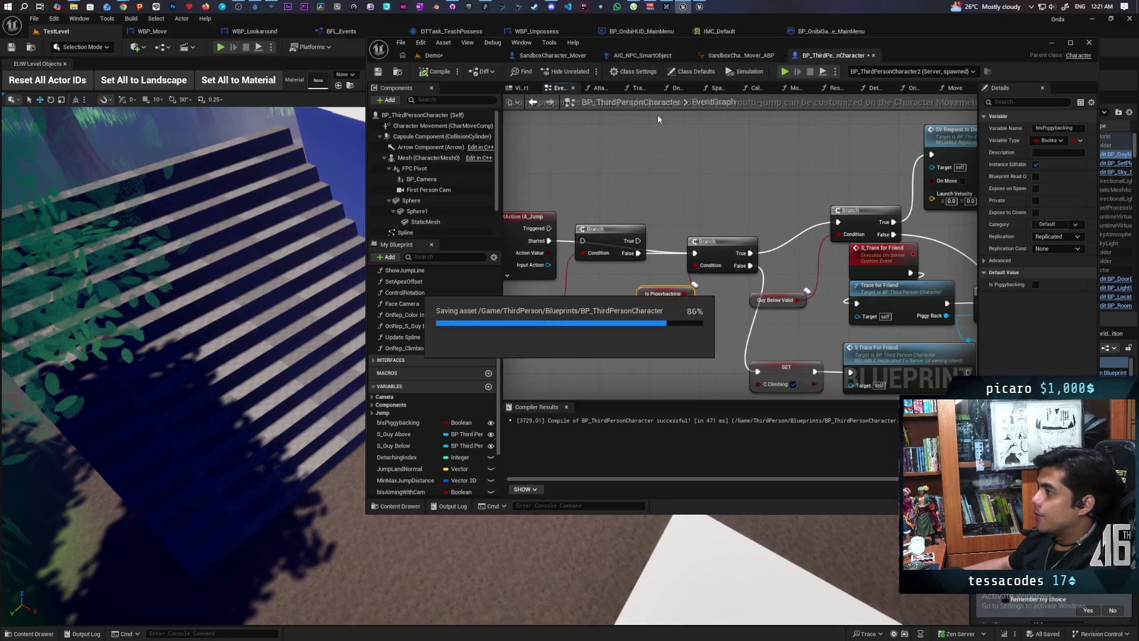
click(784, 71)
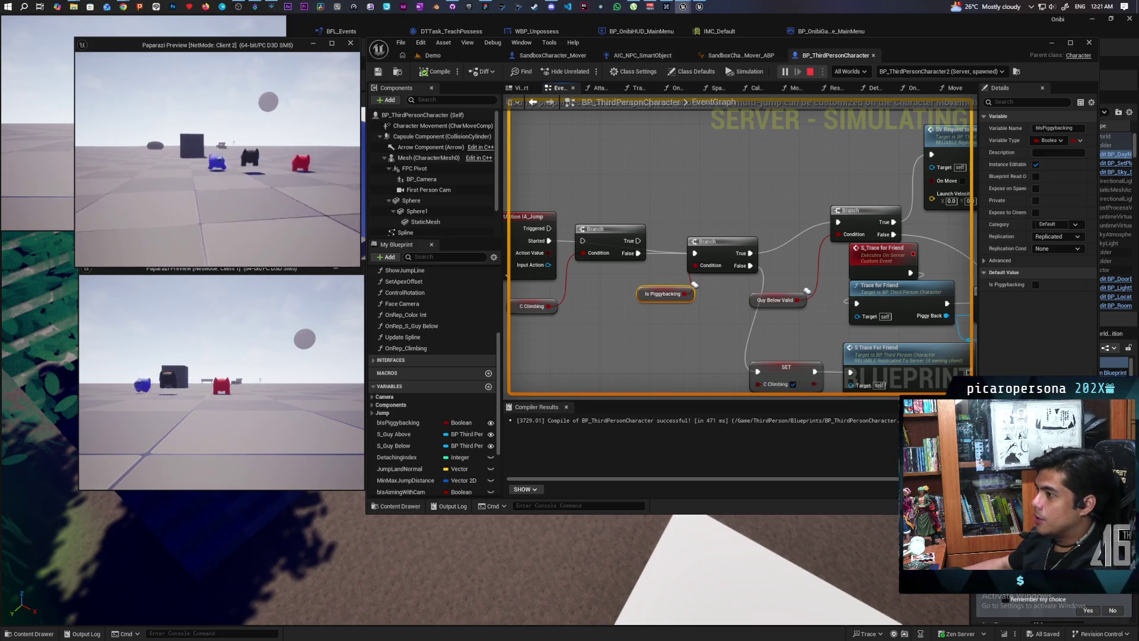
Rewire IA_Jump Started into the Branch, save, then run and stop another two-client test.
key(Escape)
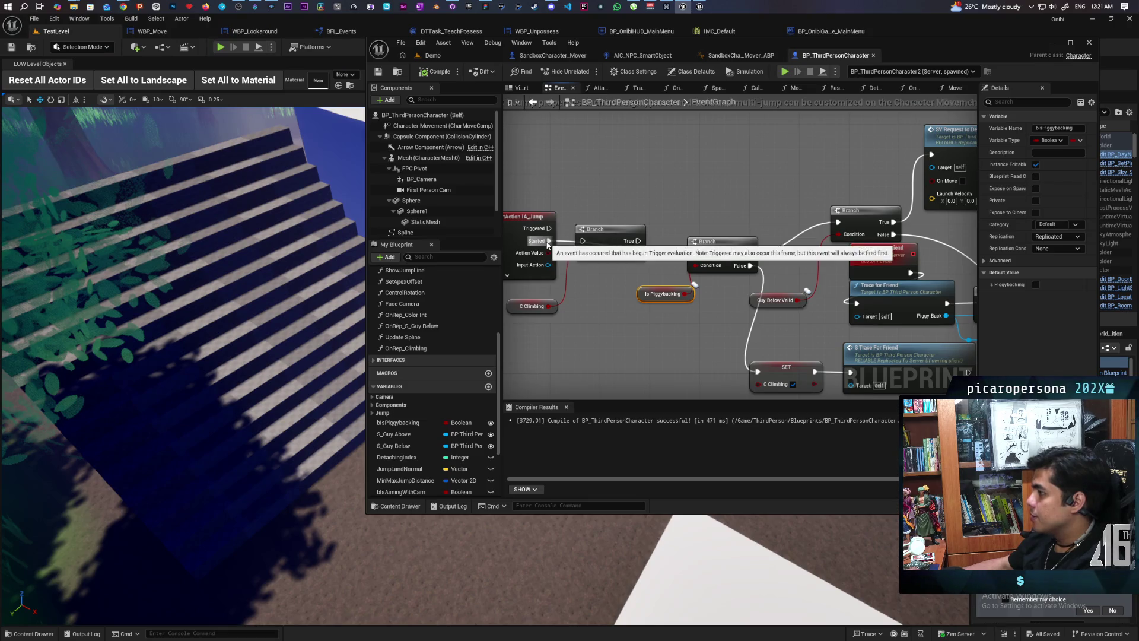
drag(548, 241, 583, 241)
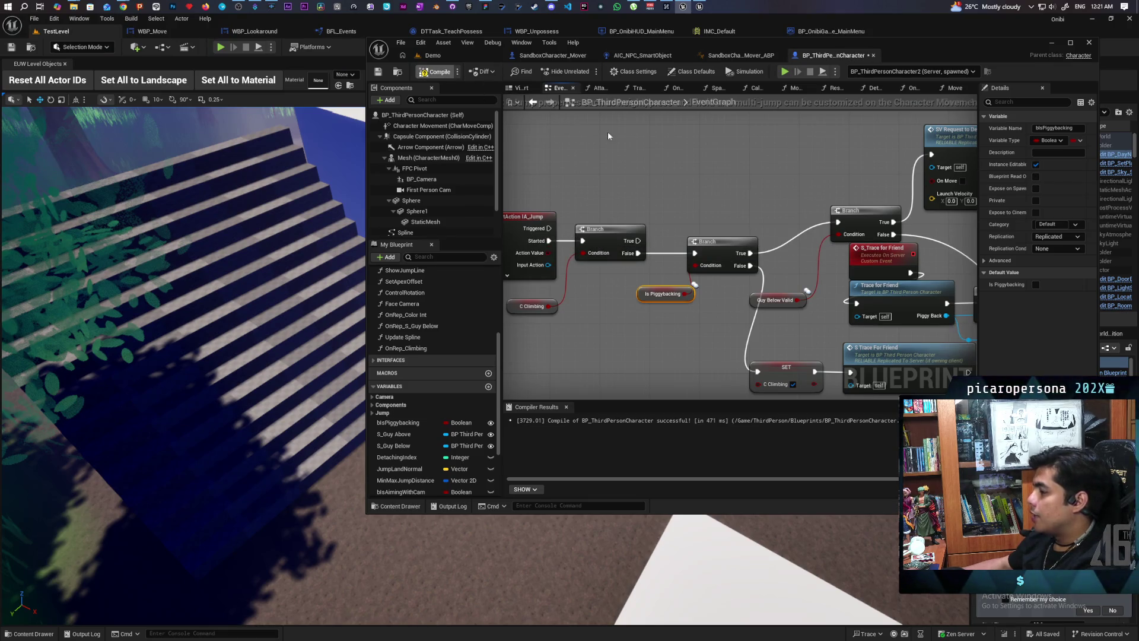
key(ctrl+s)
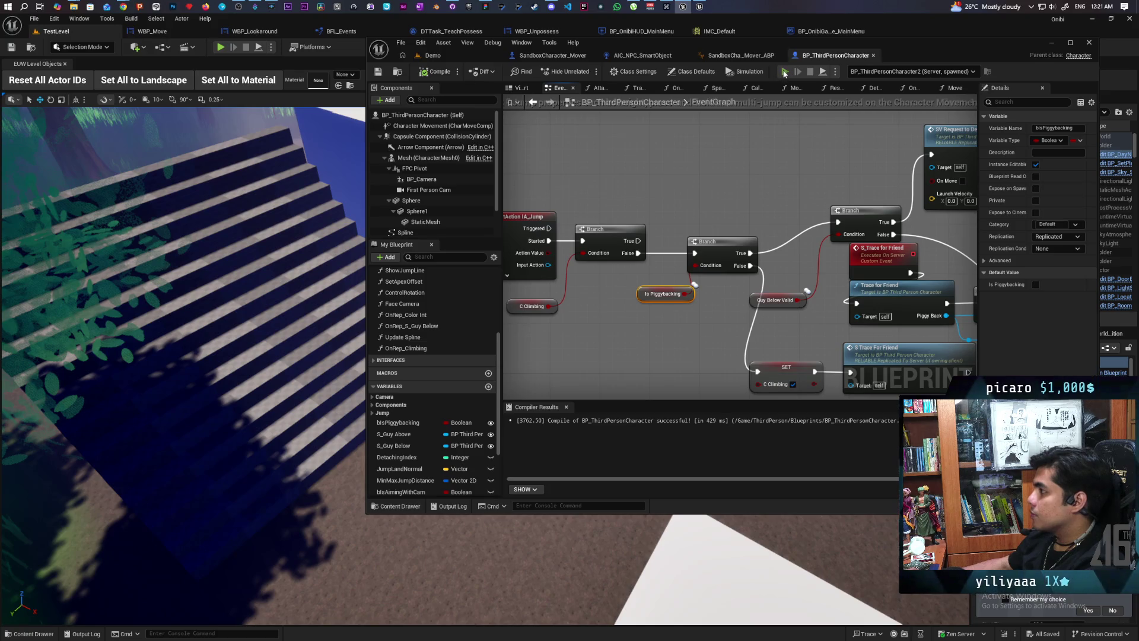
key(alt+p)
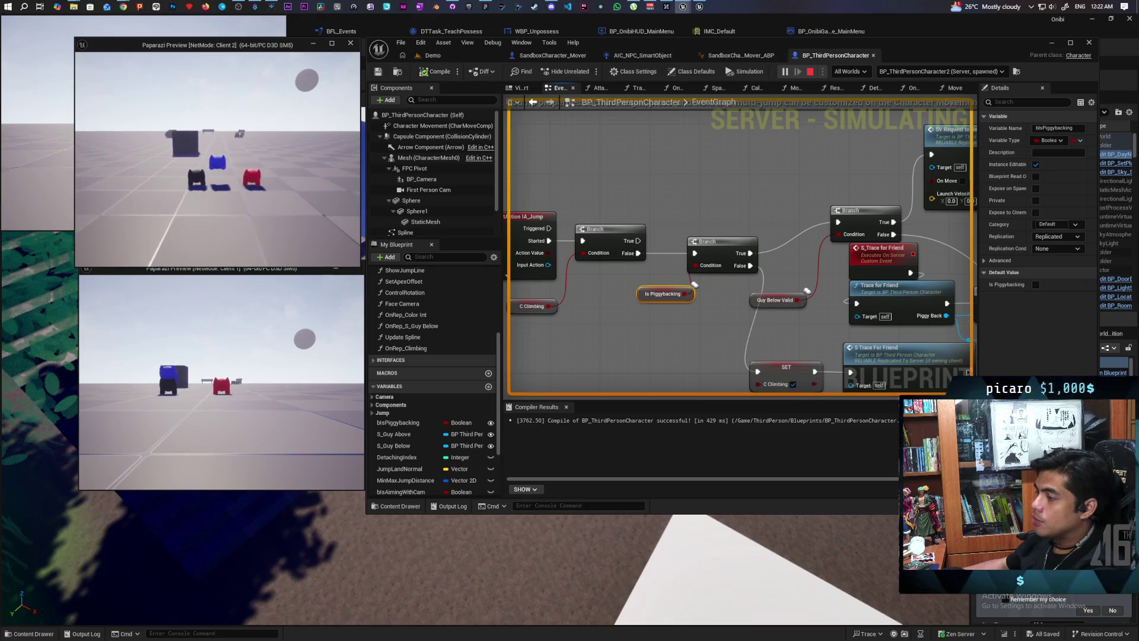
click(667, 158)
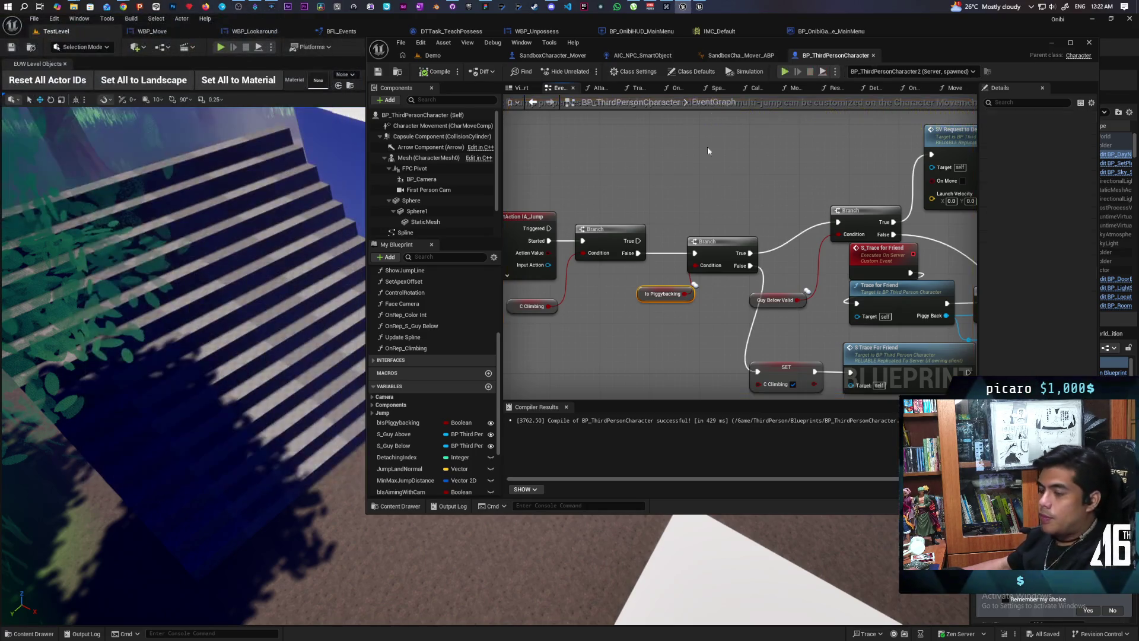
In GitHub Desktop, discard all changes to both pending files.
click(437, 8)
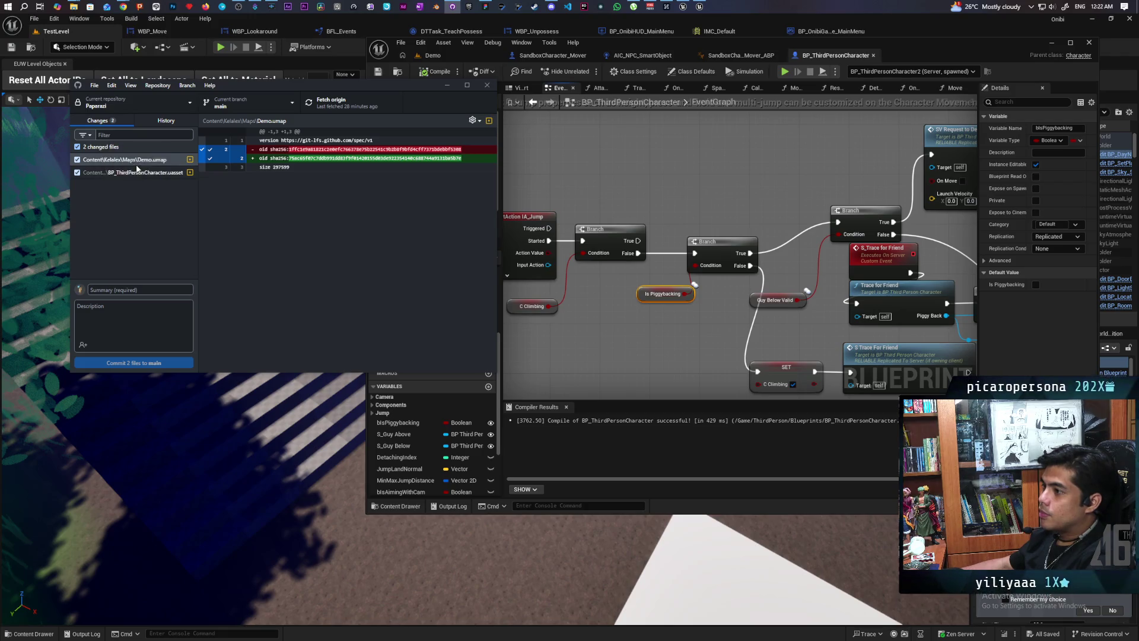
key(ctrl+shift+BackSpace)
click(297, 269)
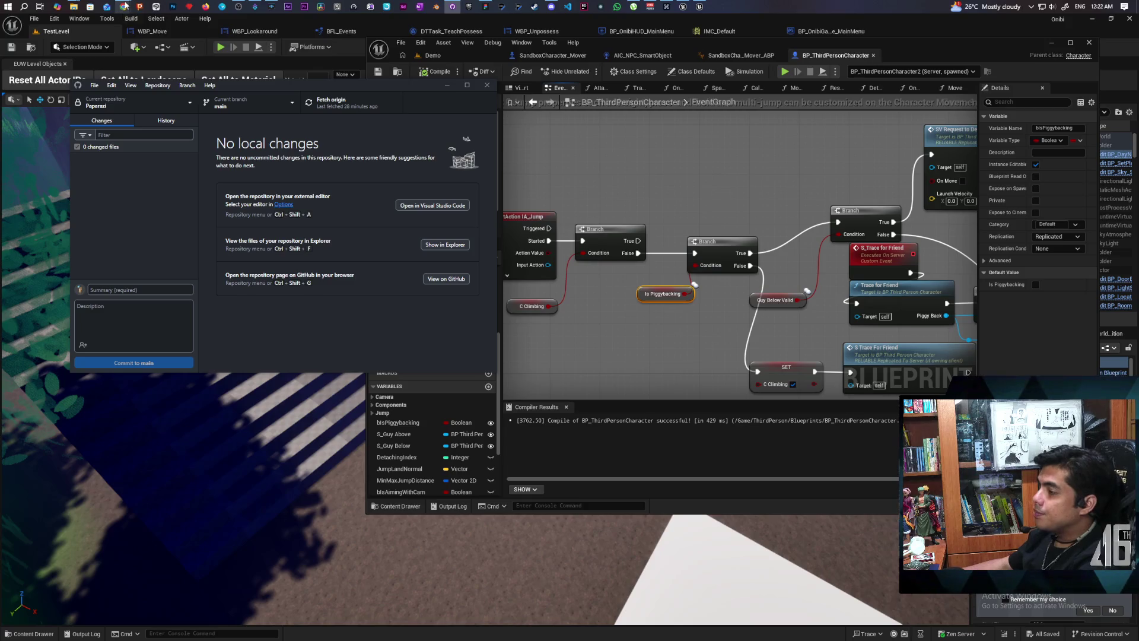
Bring the YouTube ECS video window forward from Chrome's taskbar previews.
mouse_move(125, 6)
mouse_move(674, 60)
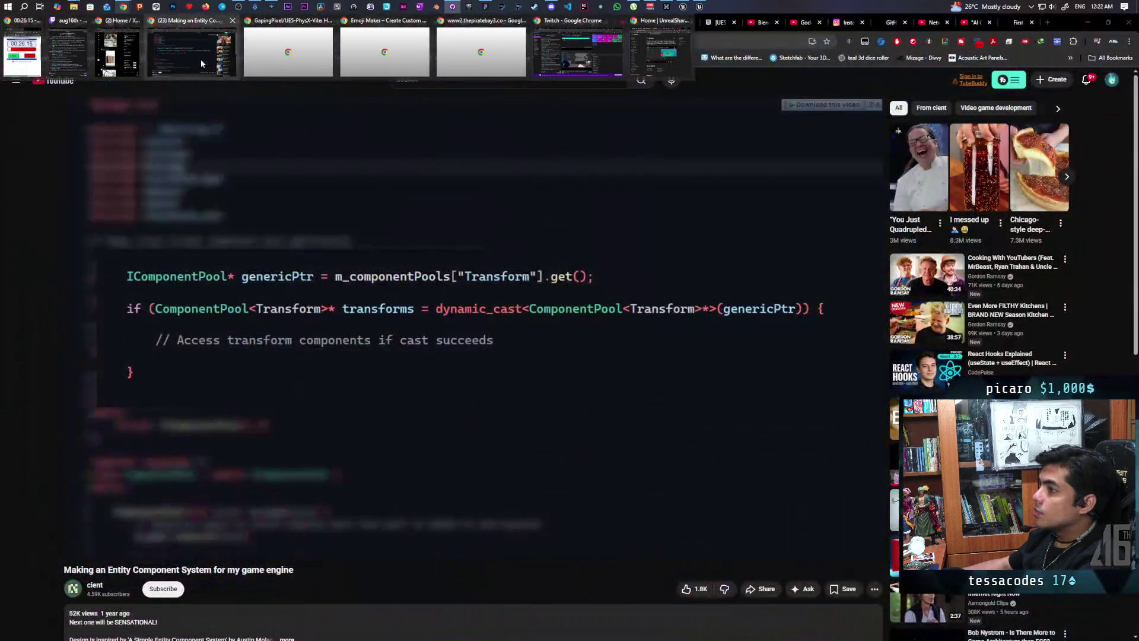
click(200, 59)
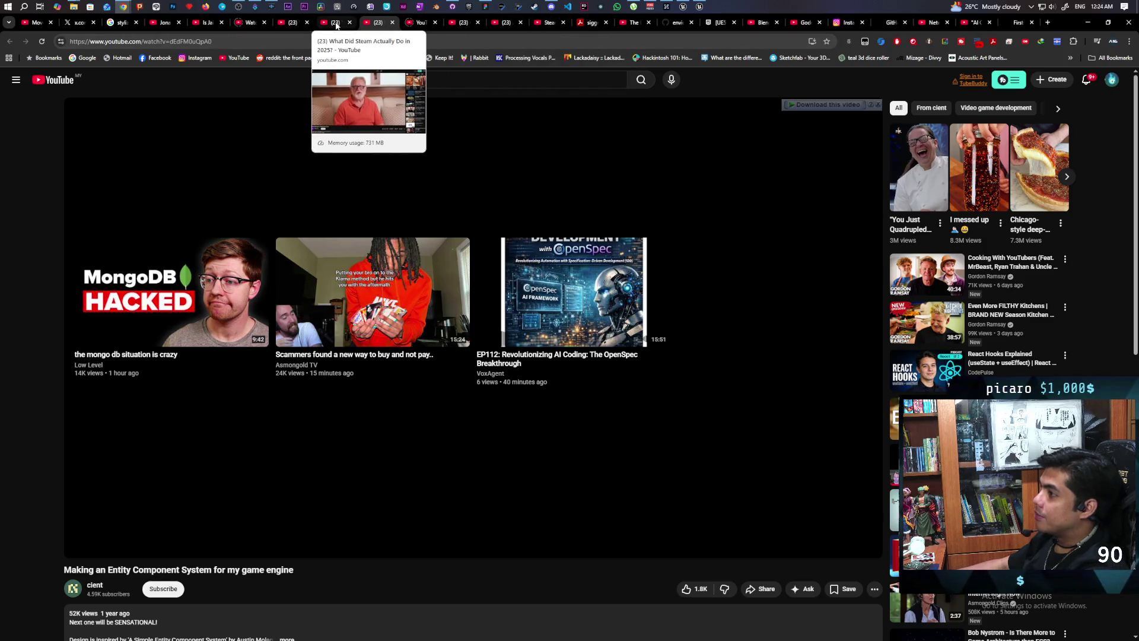
Visit the YouTube home feed, then bring the Twitch word-game stream window to the front.
click(298, 24)
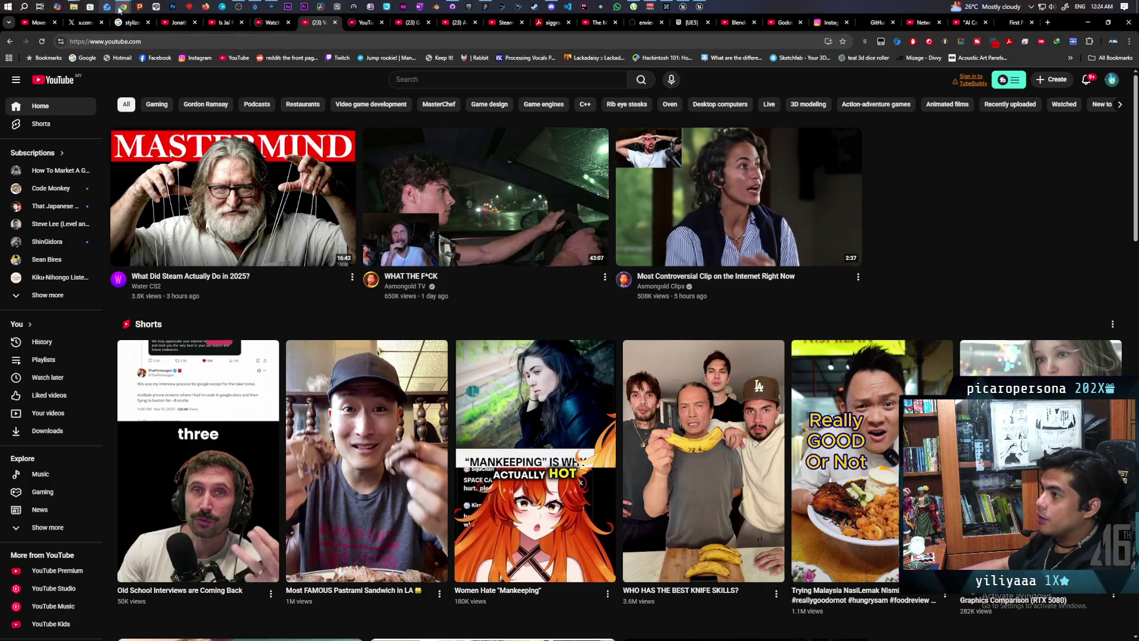
mouse_move(126, 4)
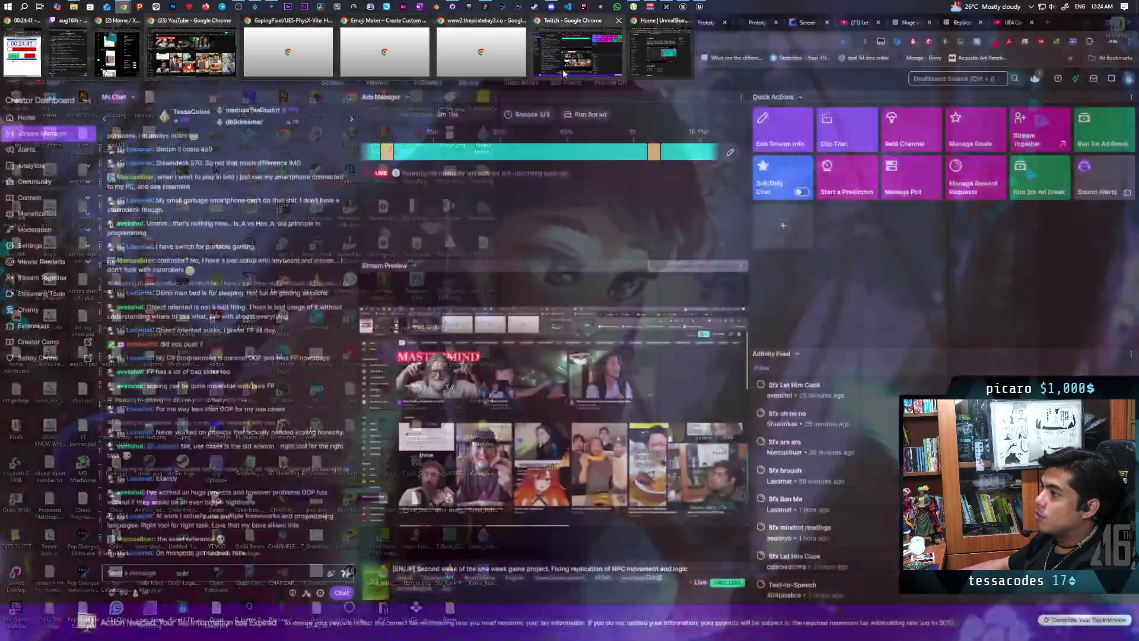
click(562, 69)
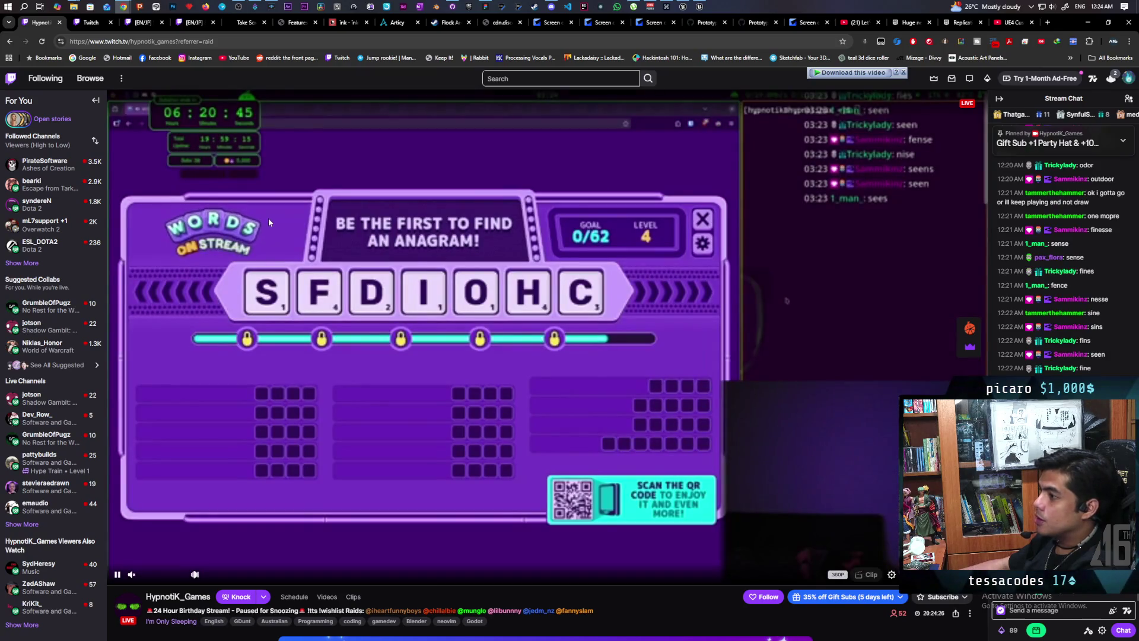
Expand Followed Channels, reload the raided stream page, and move to the Stream Manager dashboard.
click(22, 263)
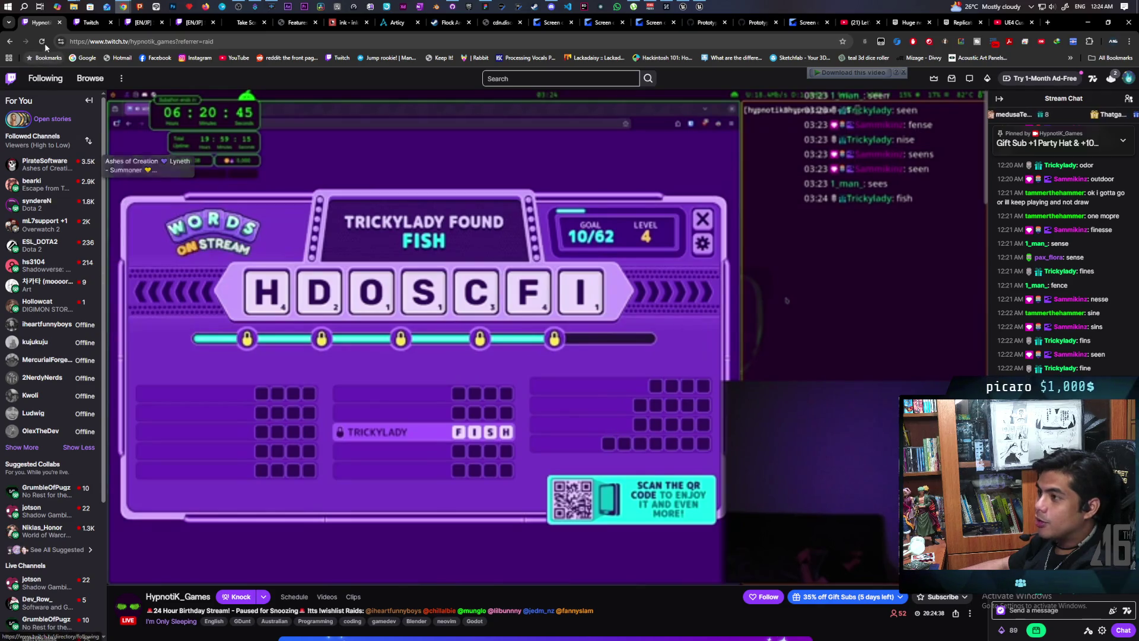
key(F5)
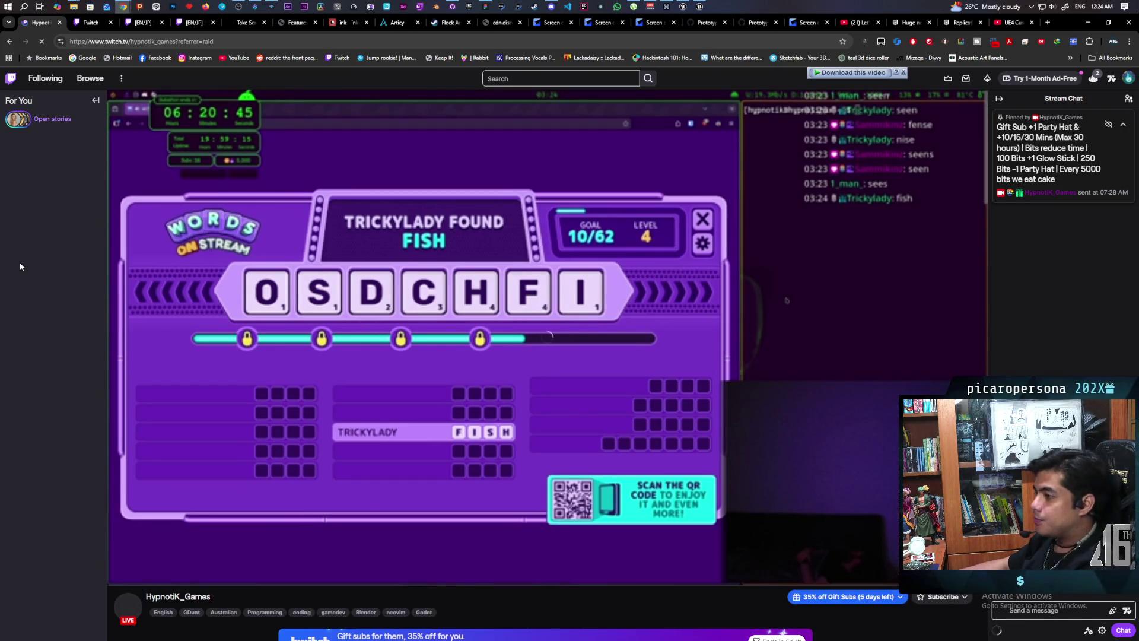
mouse_move(47, 189)
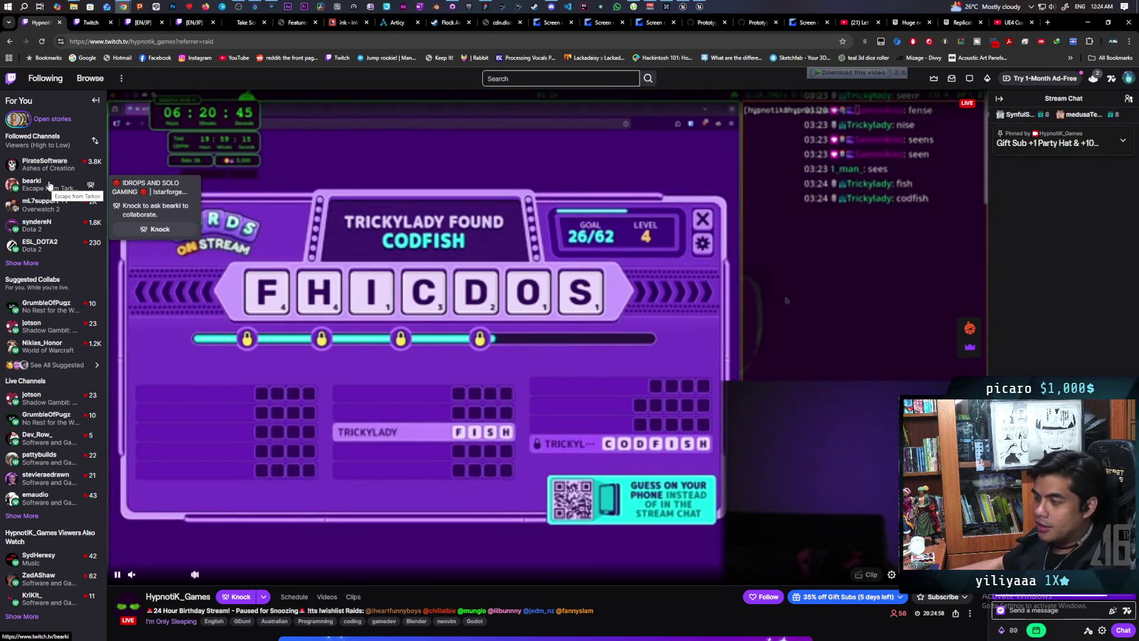
key(ctrl+Tab)
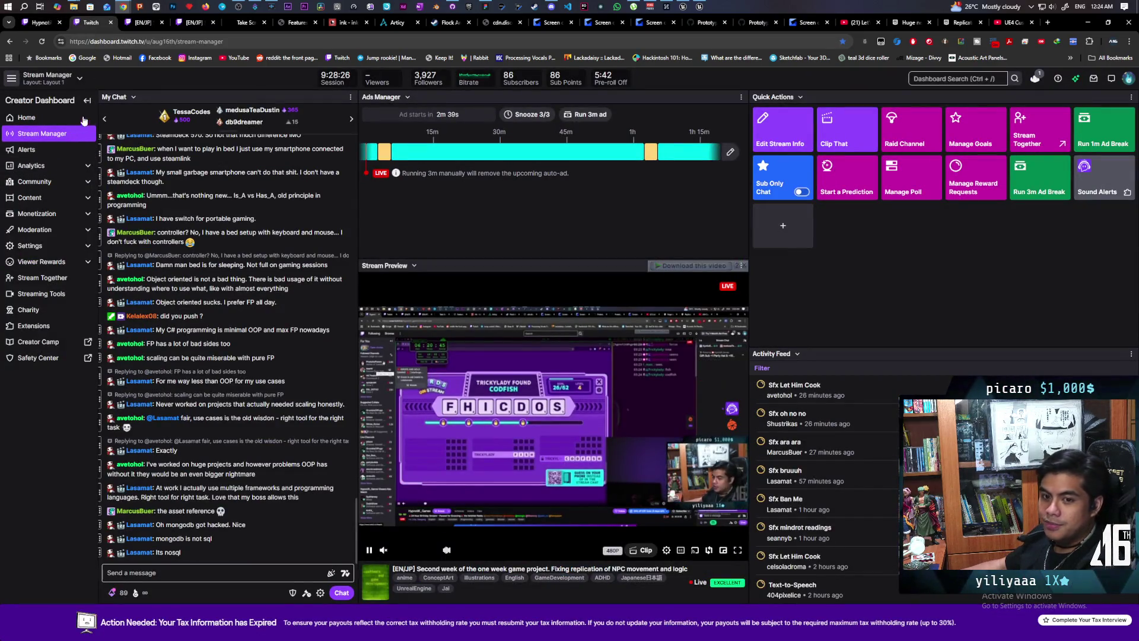
Cycle through the Twitch tabs, past the 'Ho ho humbugfixing' broadcast, back to the live stream.
key(ctrl+shift+Tab)
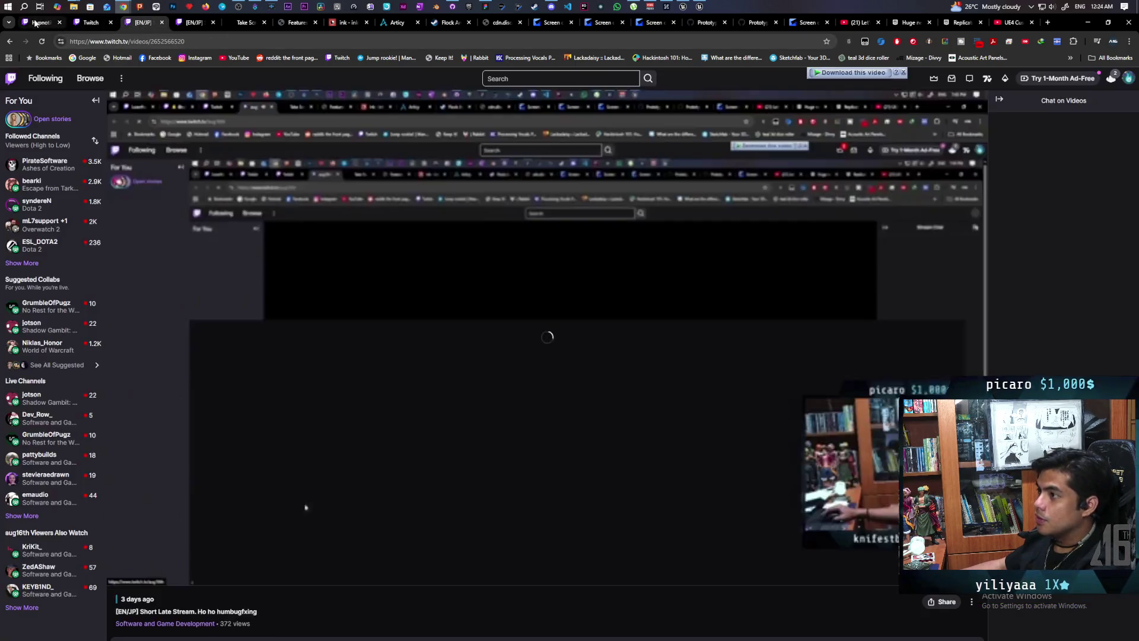
key(ctrl+3)
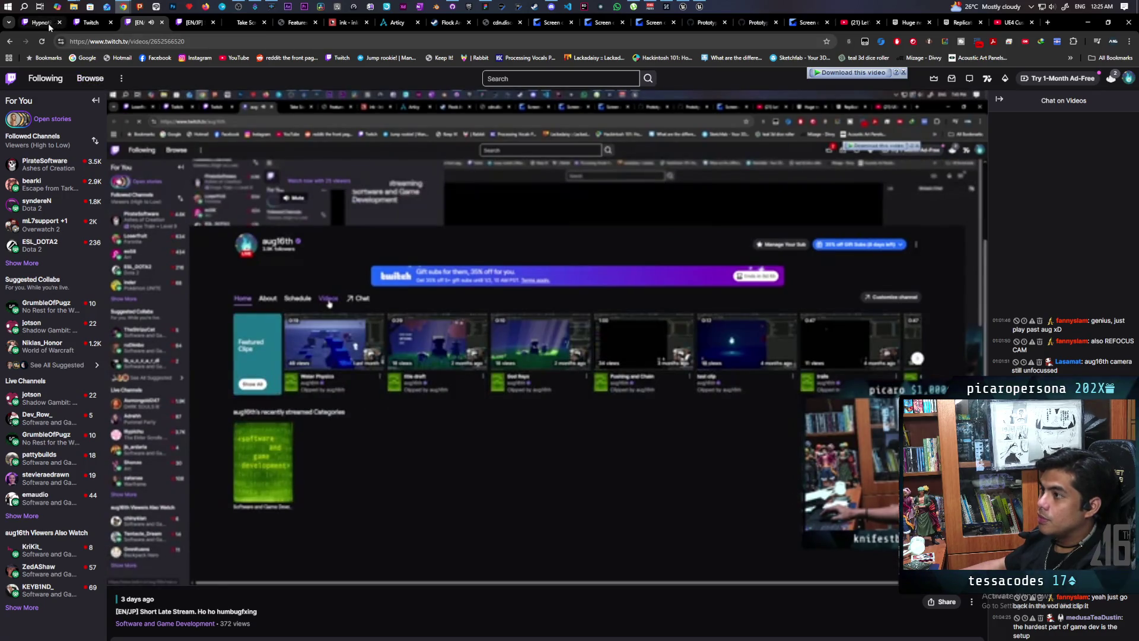
click(51, 22)
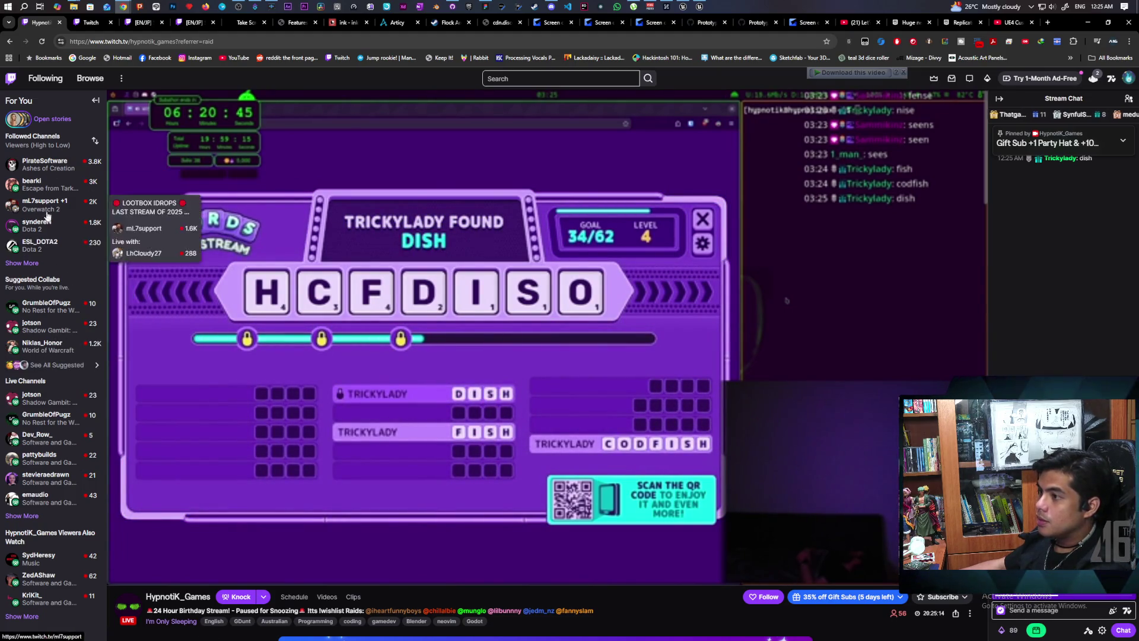
Expand Followed Channels, then bring forward the YouTube window playing Pitchfork Academy's Unreal Engine 5 video.
click(34, 265)
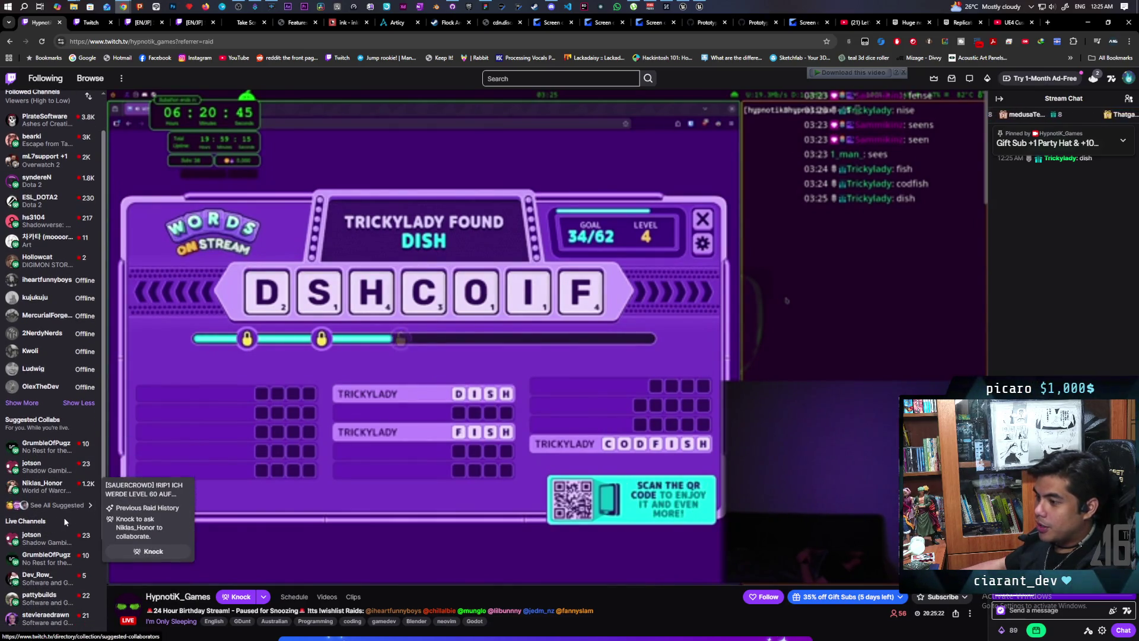
scroll(72, 509, down, 2)
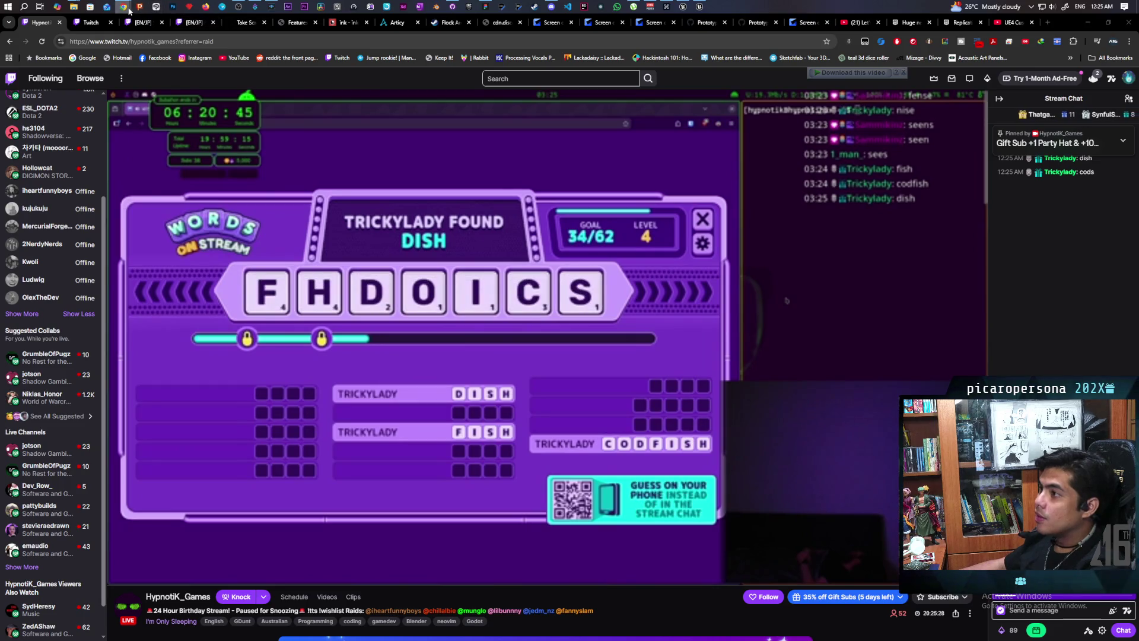
mouse_move(123, 6)
click(190, 59)
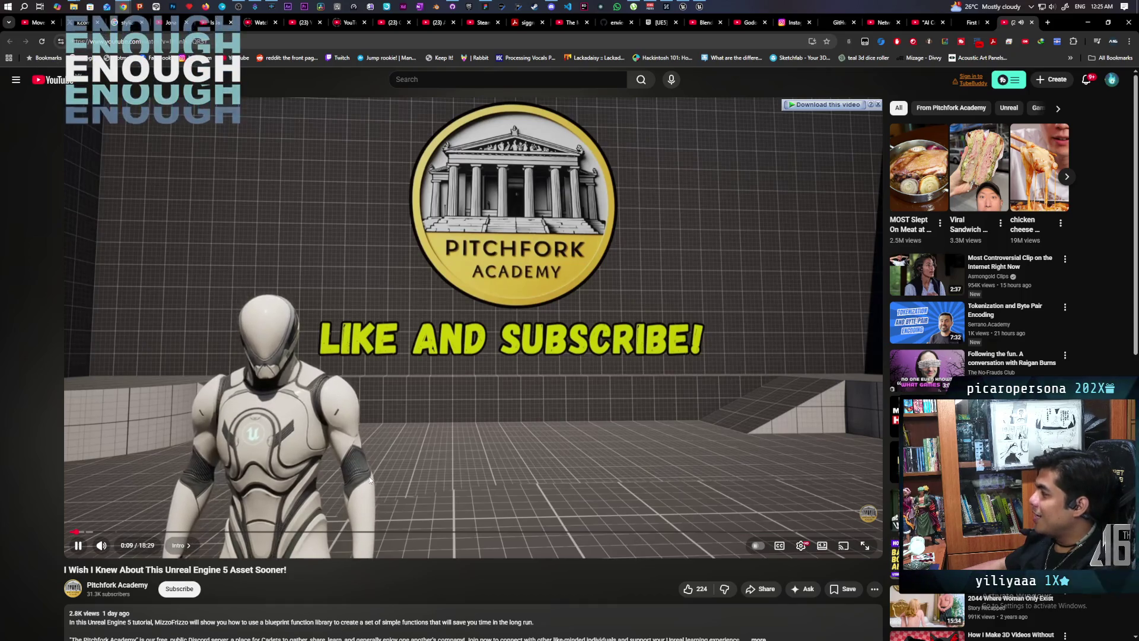
Pause the Unreal tutorial, reorder its tab, close the extra YouTube tab, and return to Twitch.
click(342, 400)
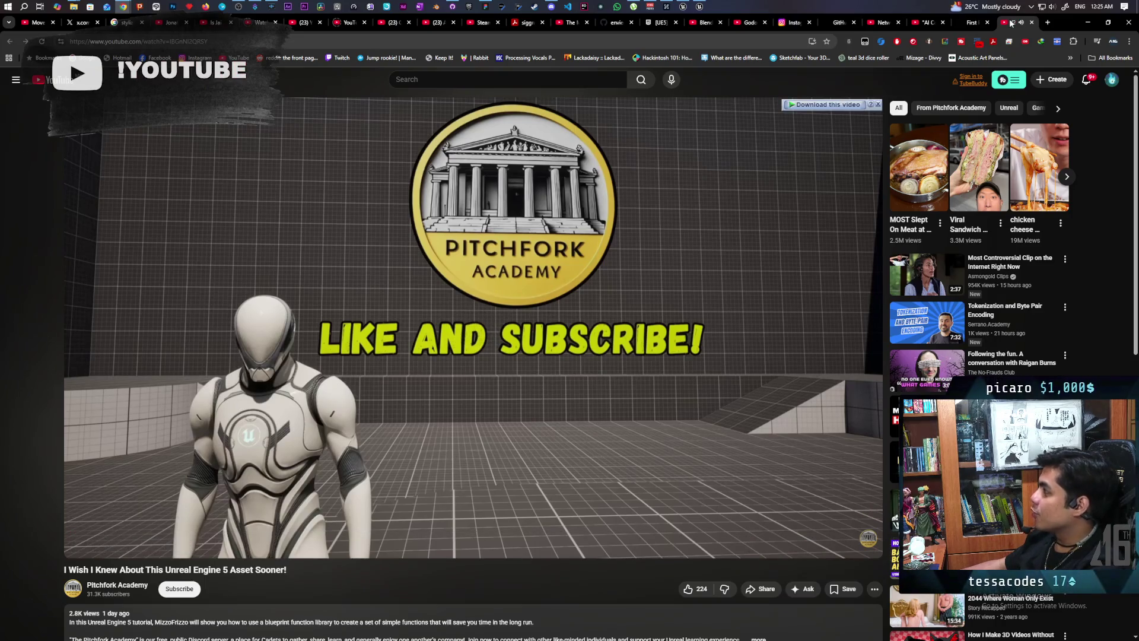
drag(854, 22, 391, 22)
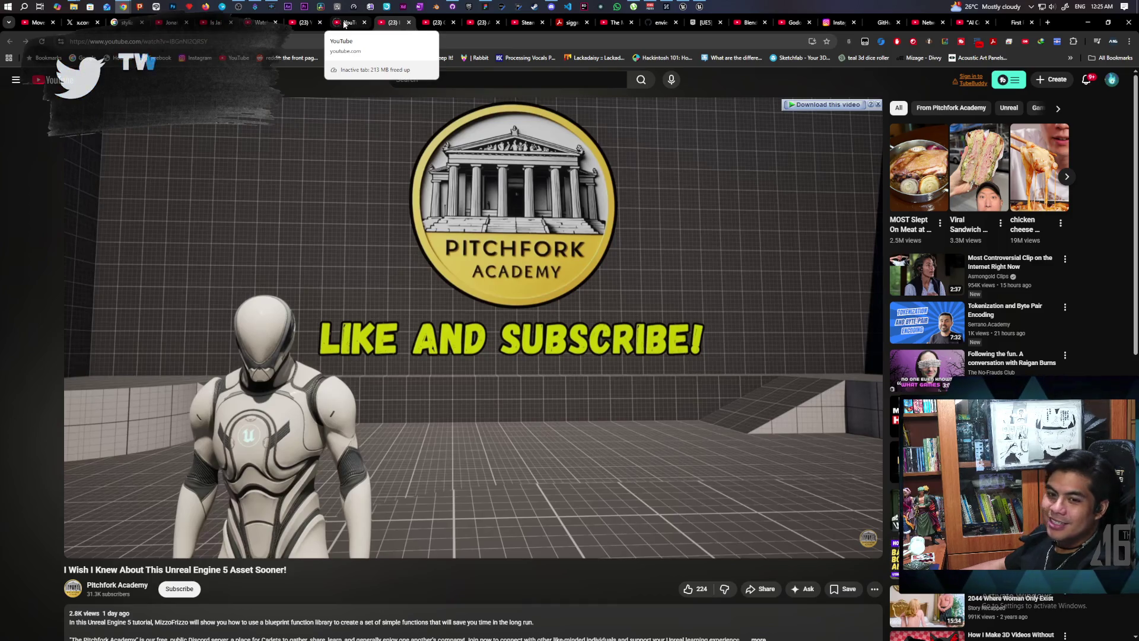
middle_click(339, 24)
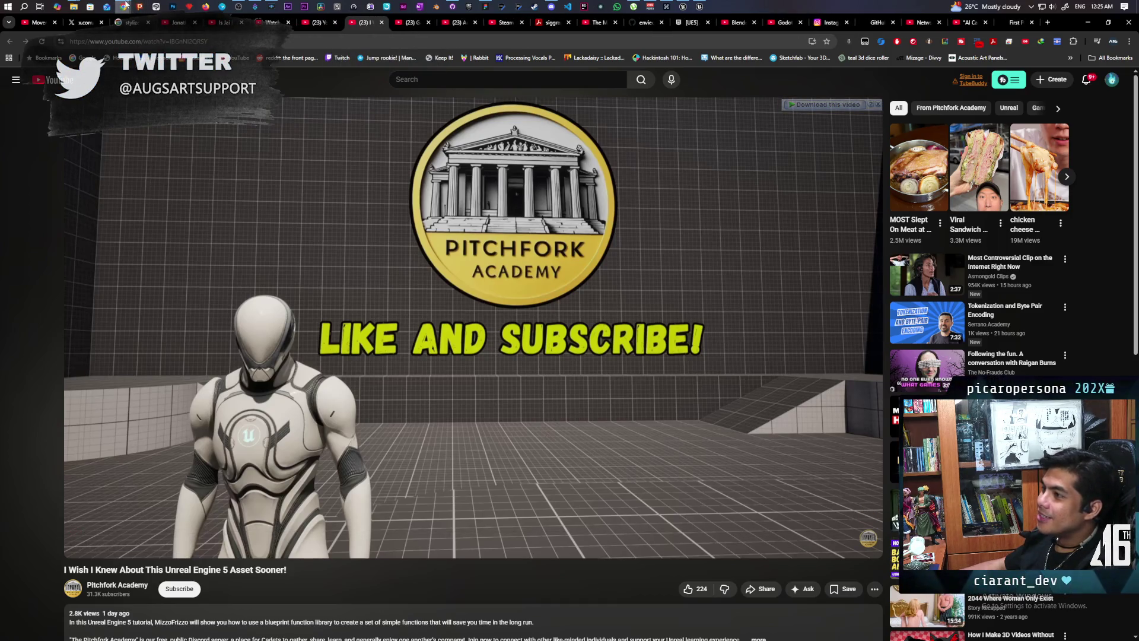
mouse_move(125, 5)
click(578, 52)
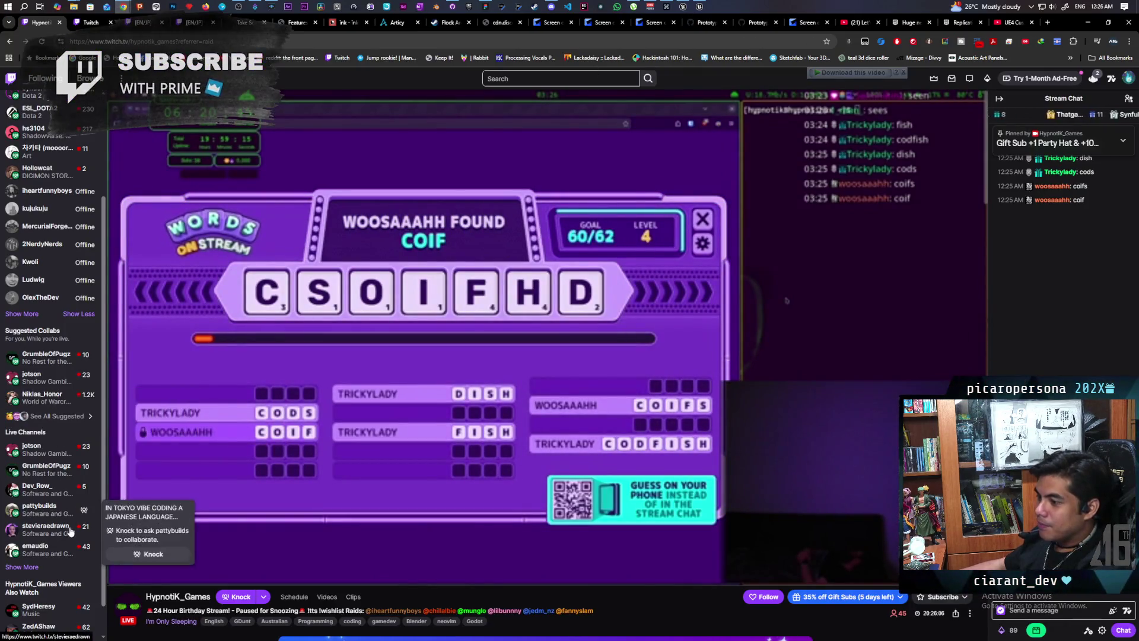
Open a live channel from the sidebar, go to Software and Game Development, and close the mini player.
mouse_move(70, 562)
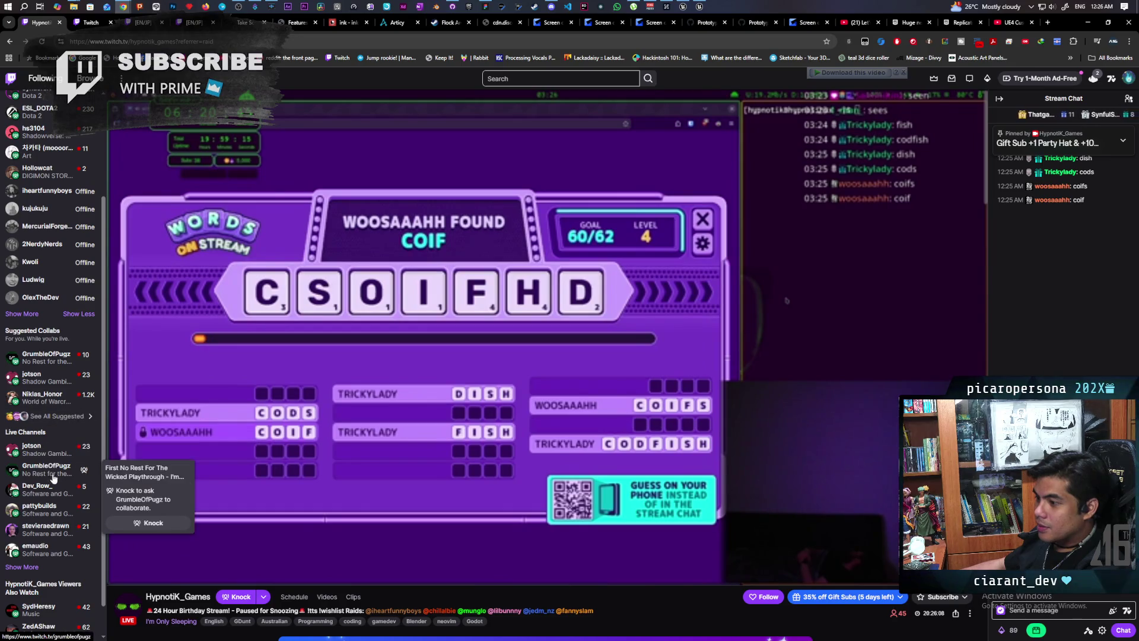
click(54, 526)
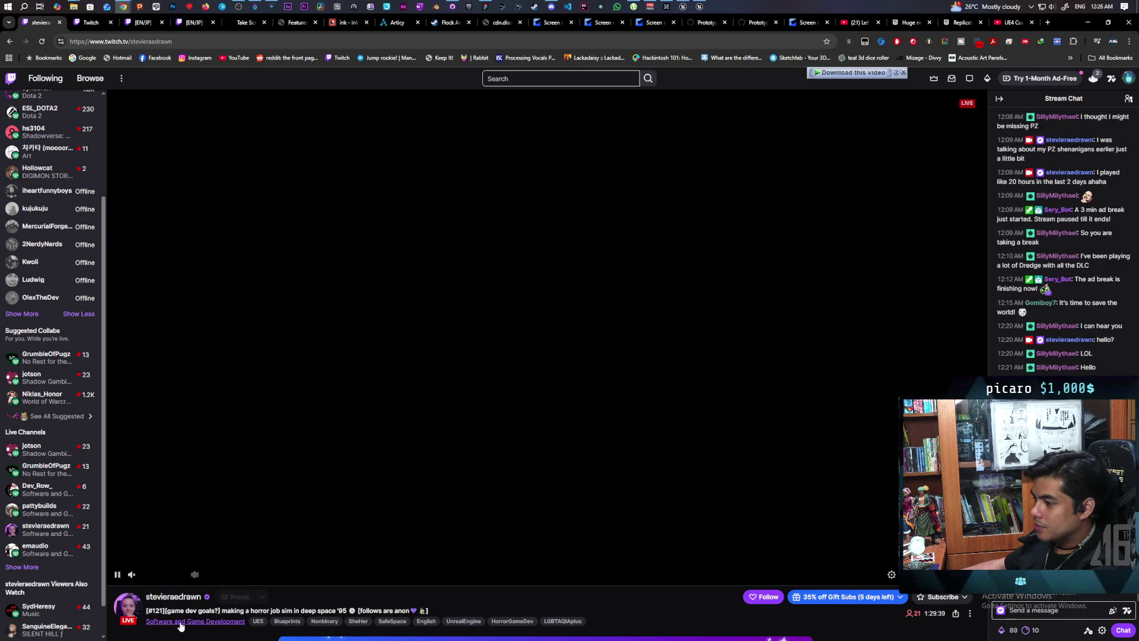
click(179, 620)
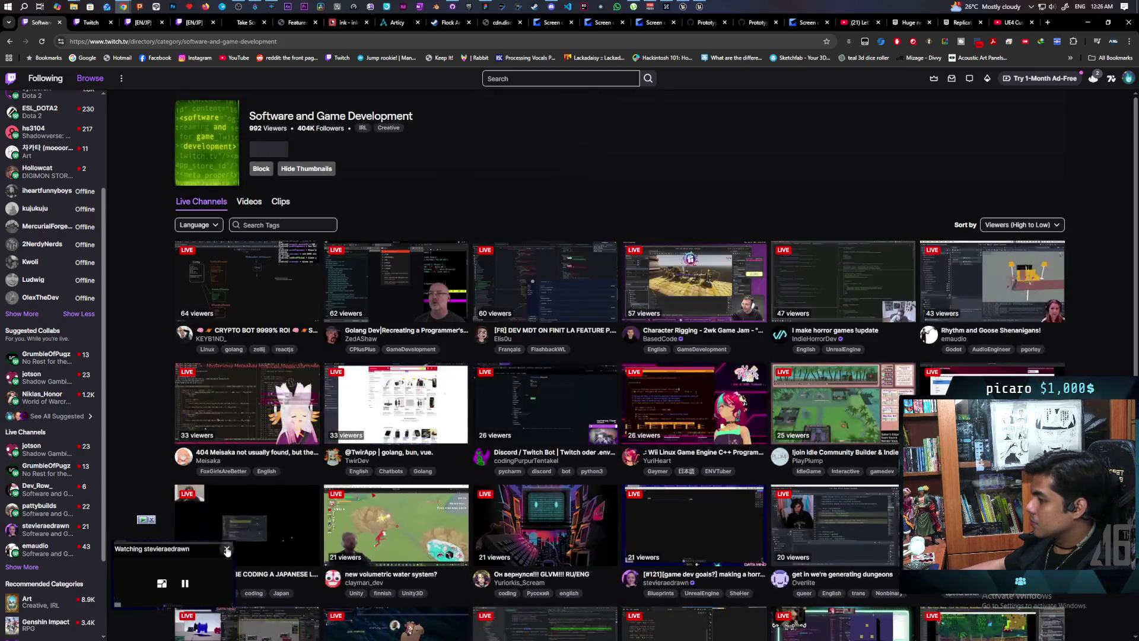
click(226, 548)
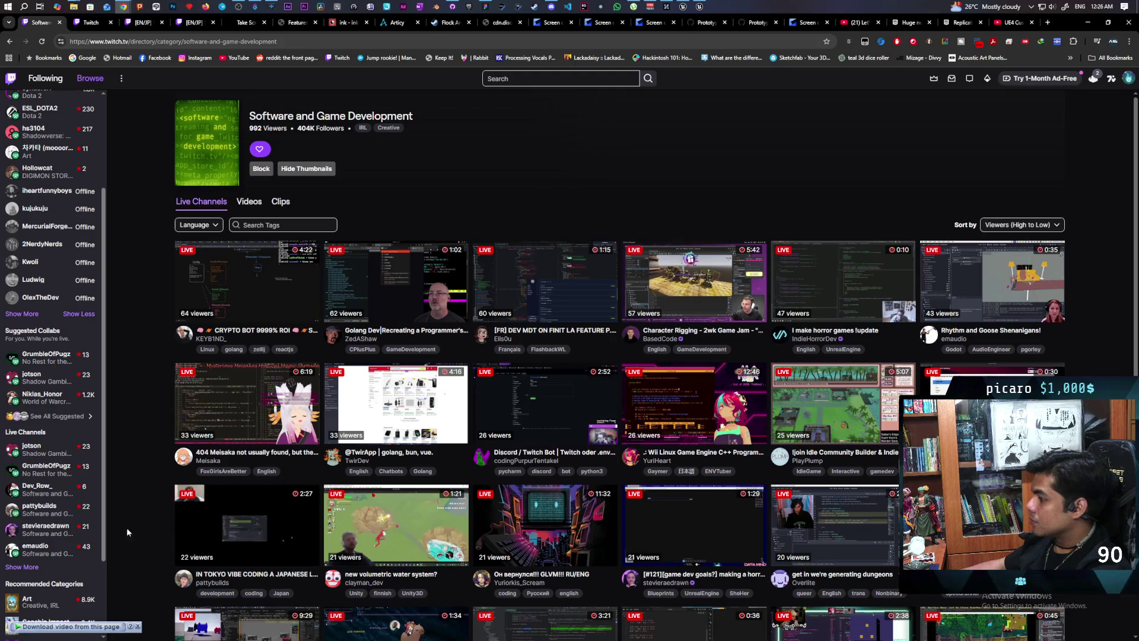
Browse the category grid, preview a stream, return to the directory without mini player, and switch to Discord.
scroll(358, 300, down, 2)
scroll(361, 301, down, 1)
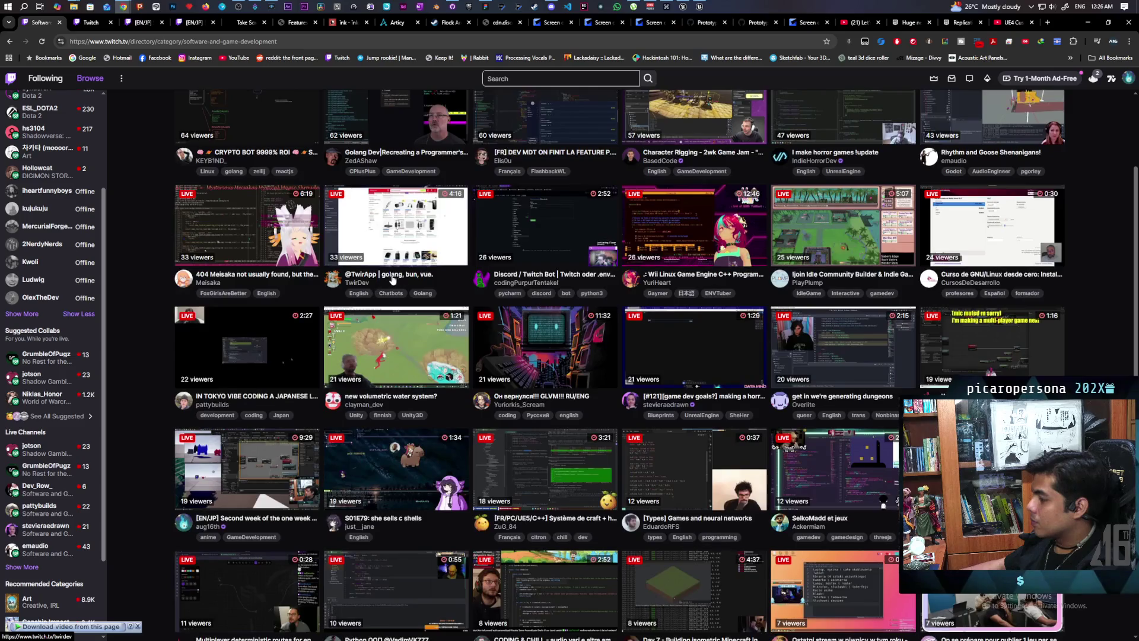
scroll(486, 259, up, 1)
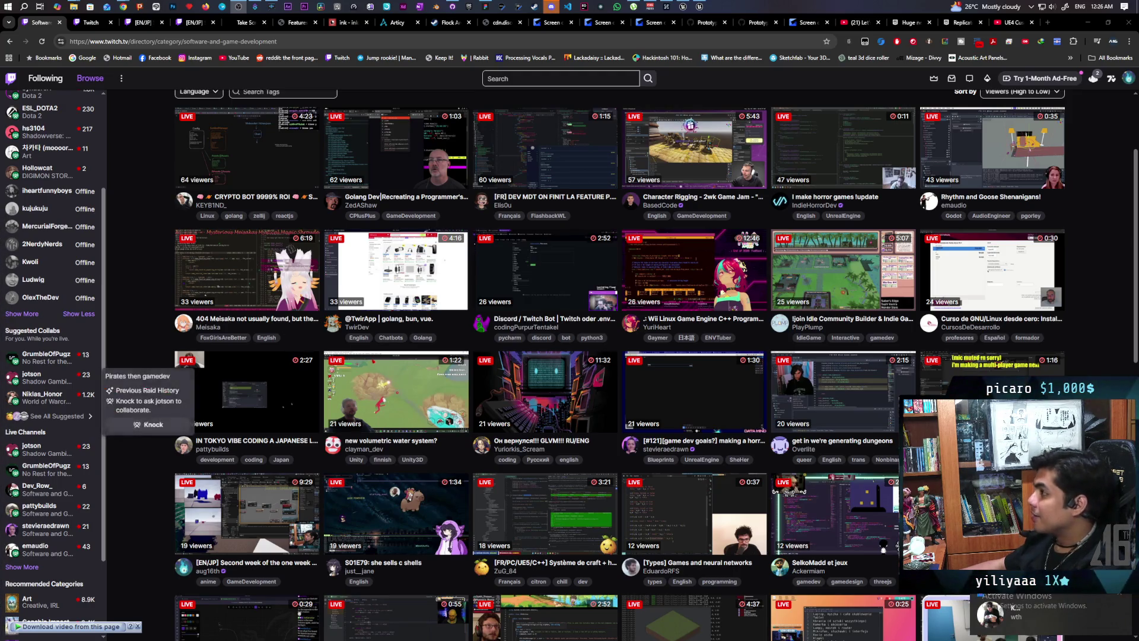
click(224, 152)
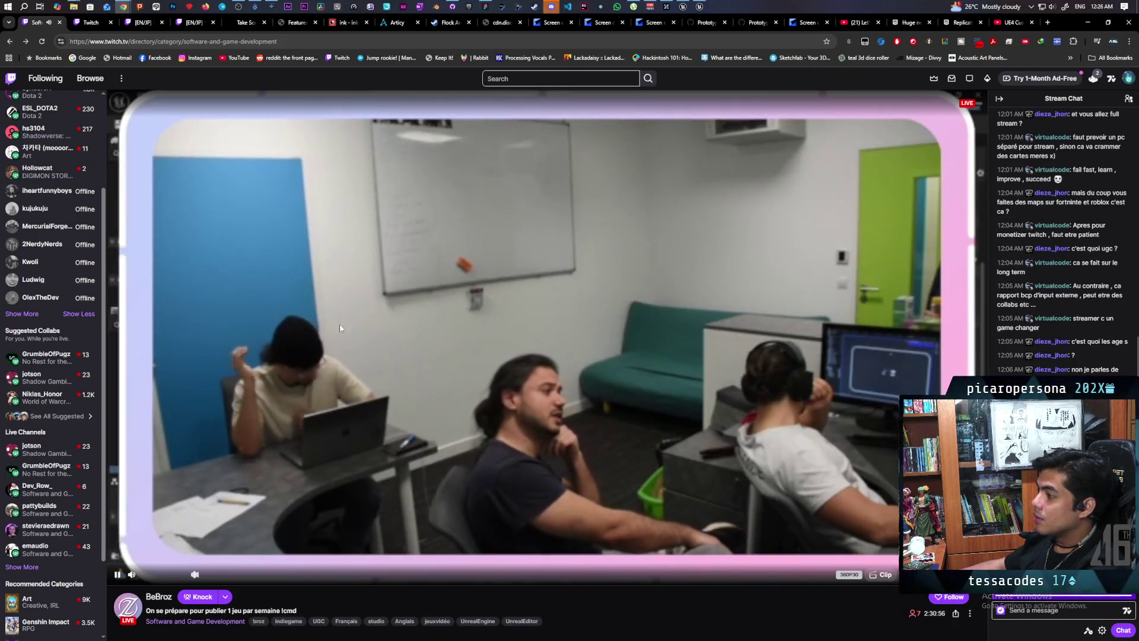
key(alt+Left)
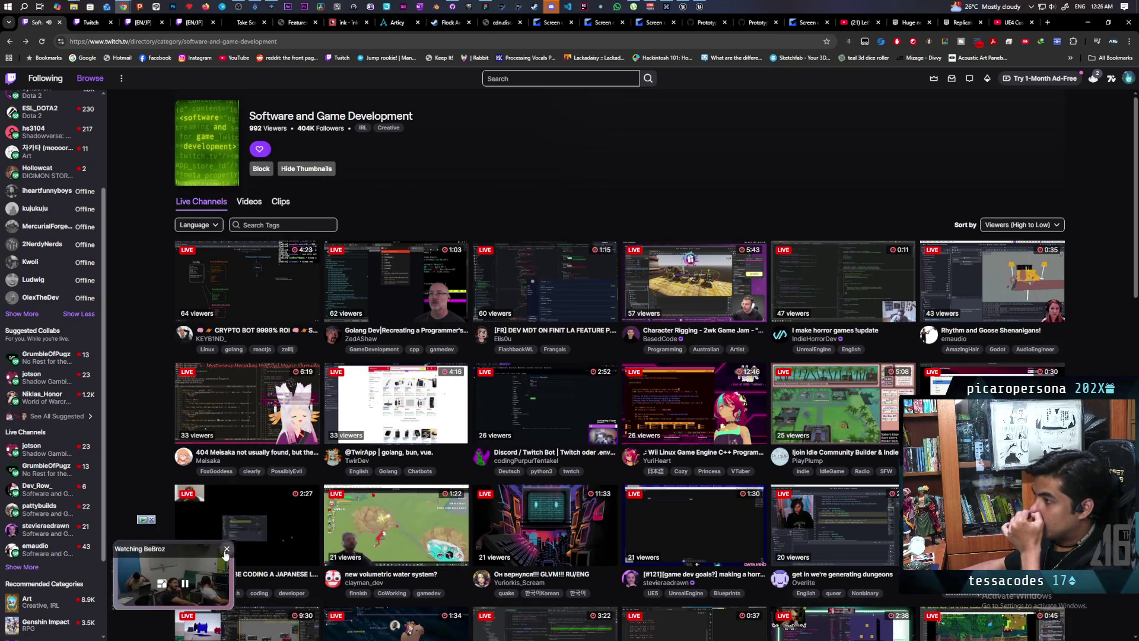
click(226, 550)
click(552, 6)
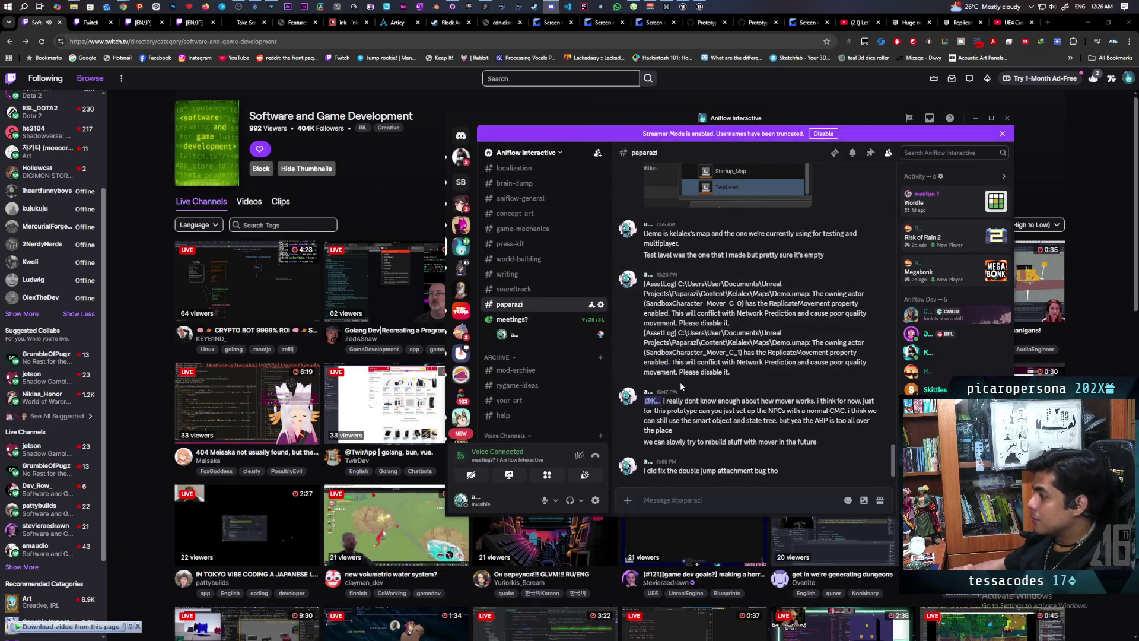
Open the direct message conversation and enlarge its 'Failed to load map!' screenshot captioned 'wth'.
scroll(723, 411, down, 3)
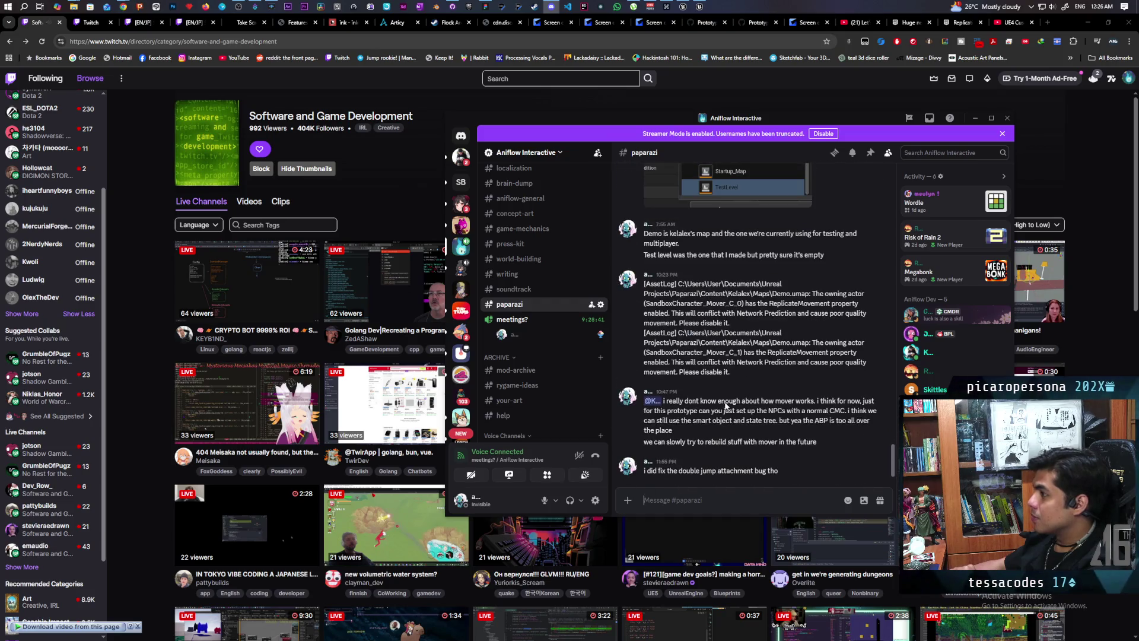
click(461, 157)
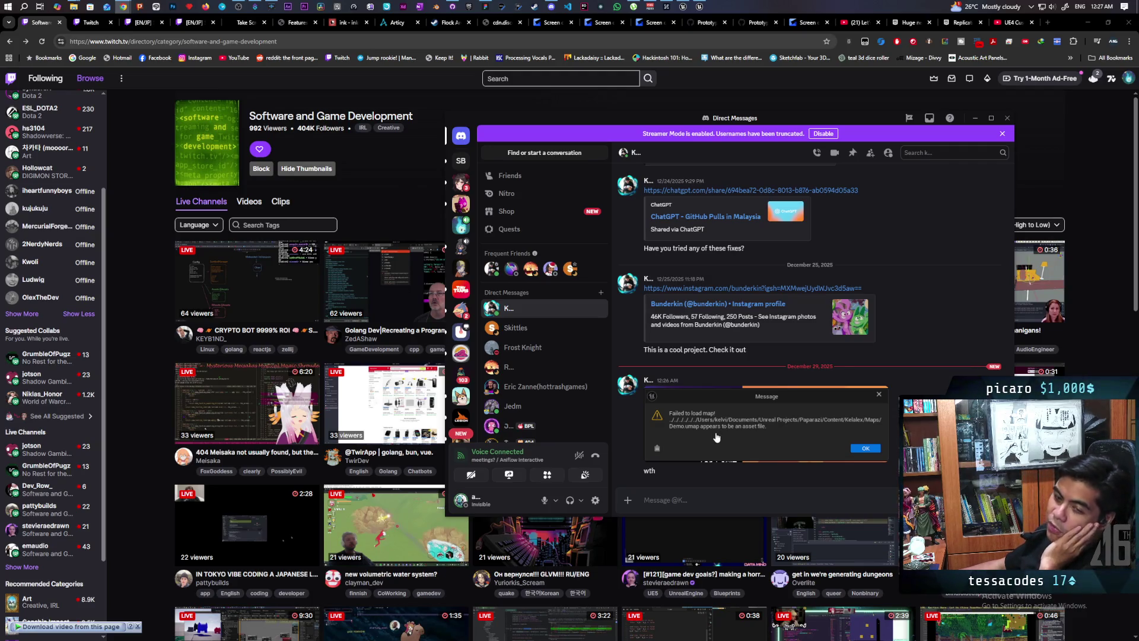
drag(788, 119, 589, 90)
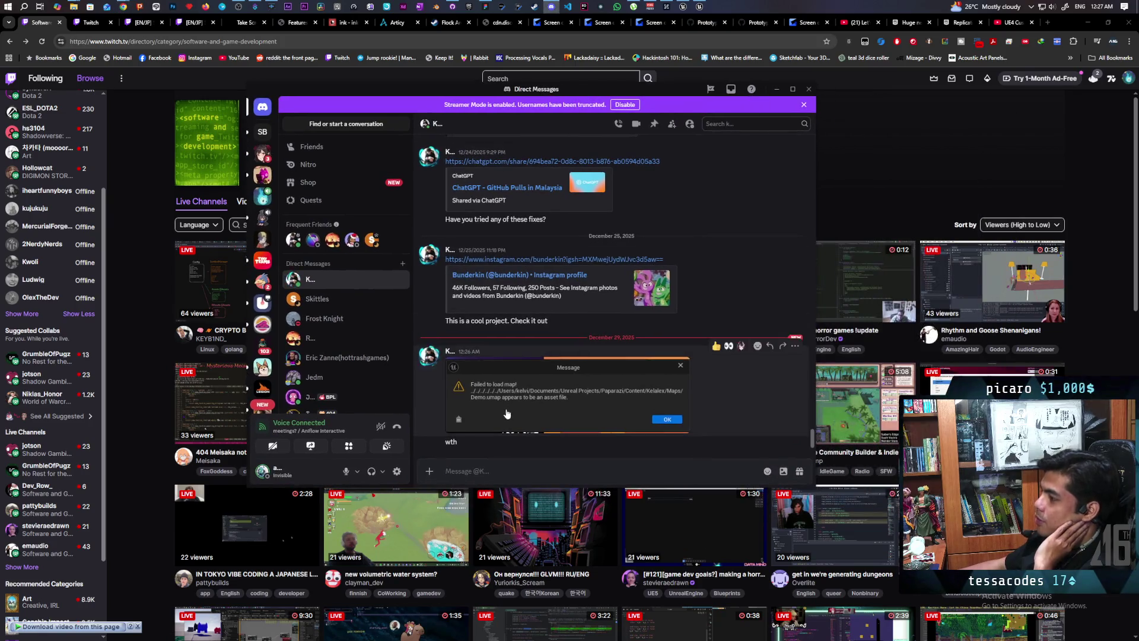
click(586, 403)
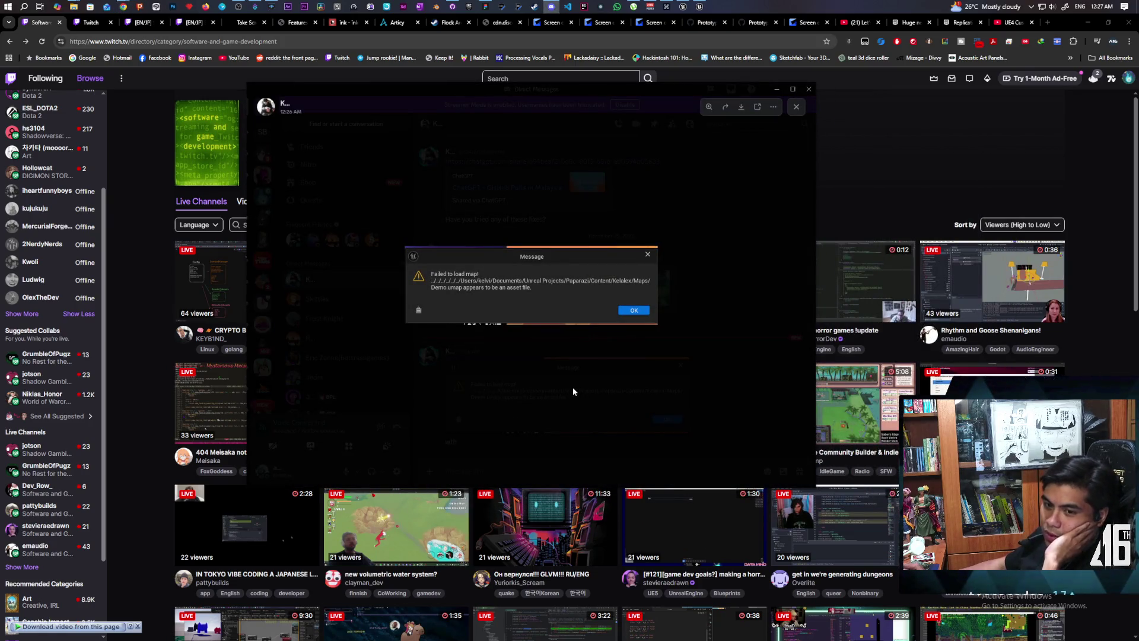